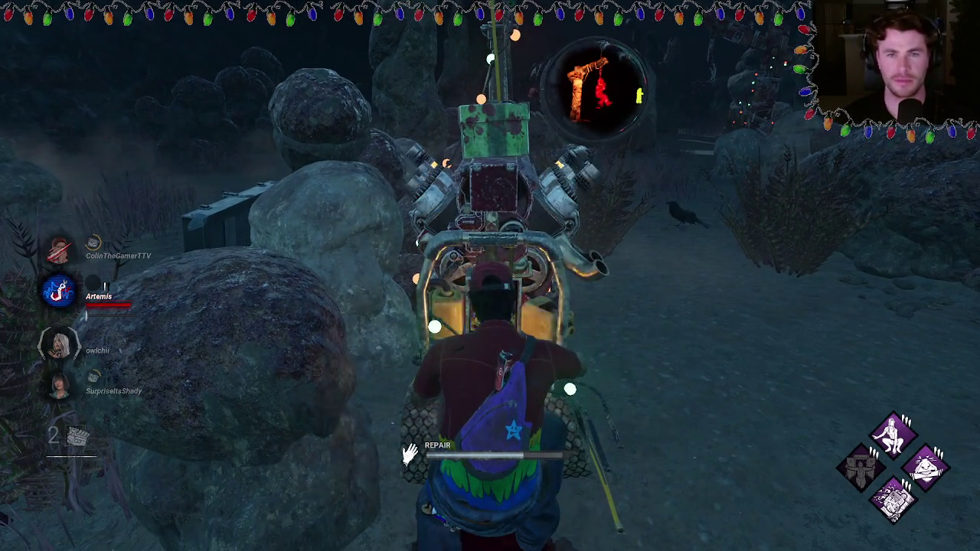
- In the Dead by Daylight match, flee the generator and run past the snowman rocks to the plane wreck
key("w")
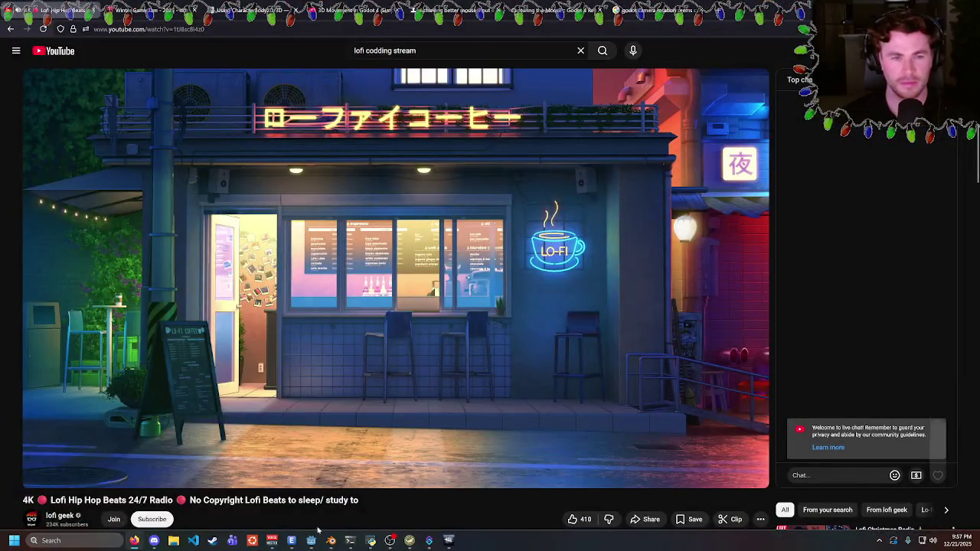
left_click(313, 540)
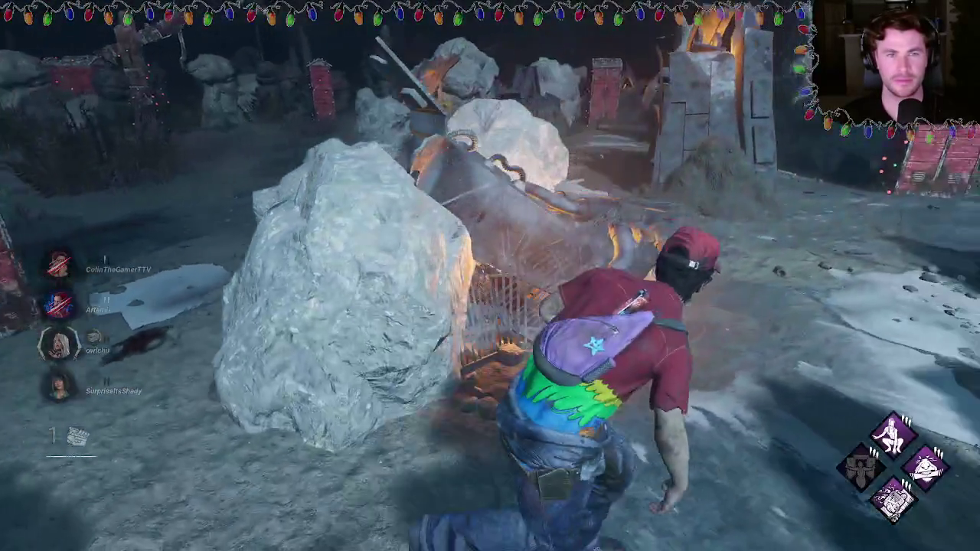
key("w")
key("w")
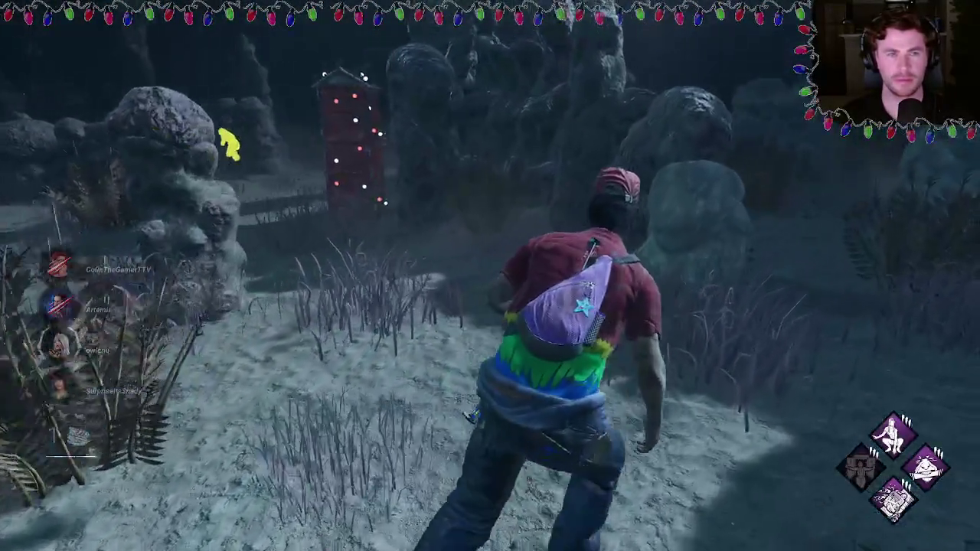
key("w")
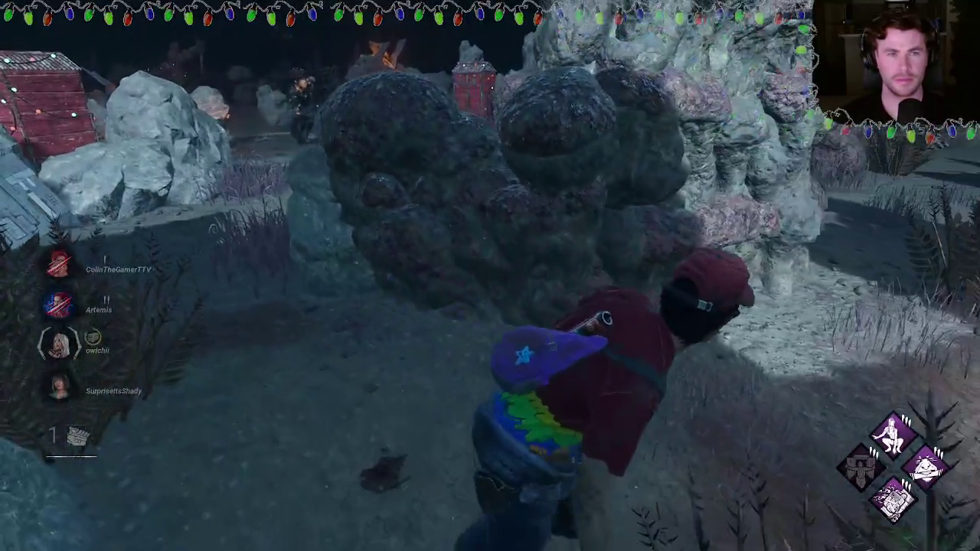
key("w")
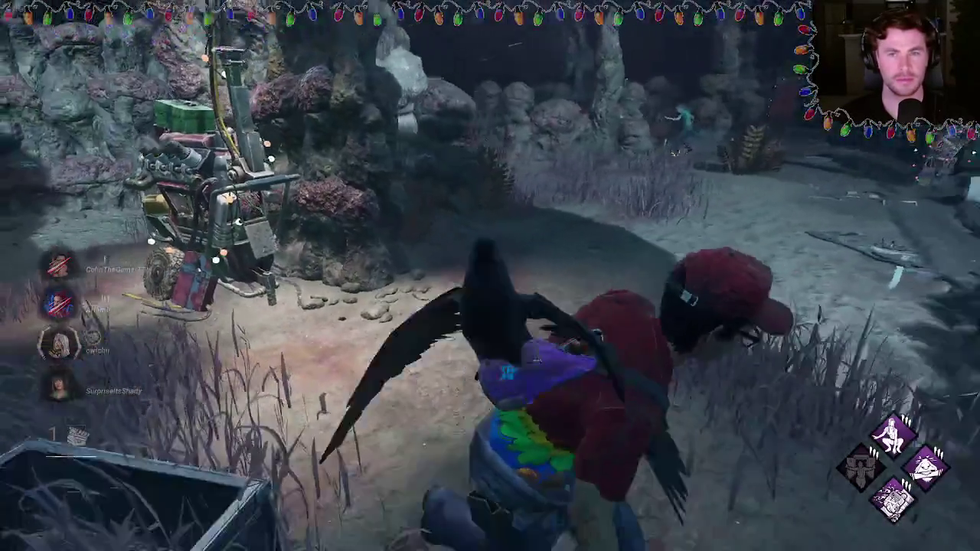
key("w")
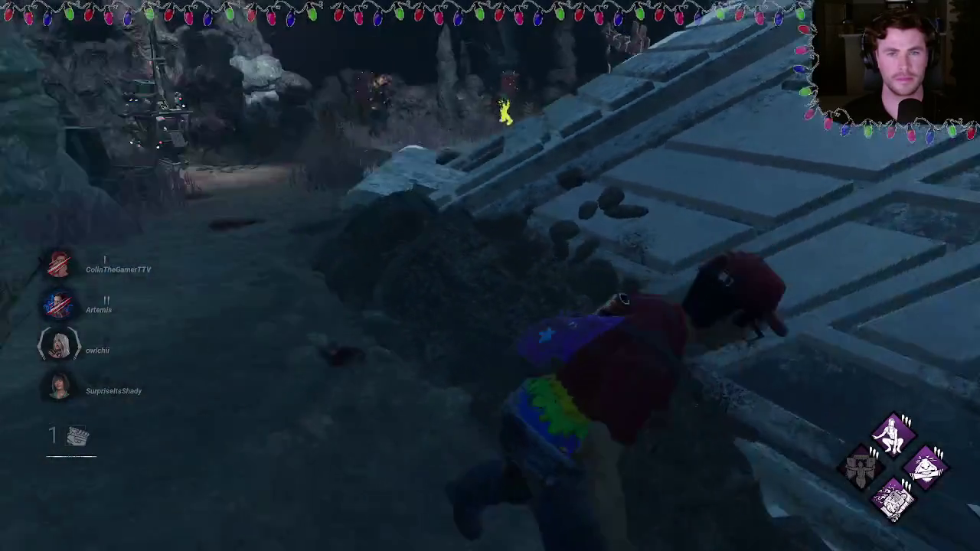
key("w")
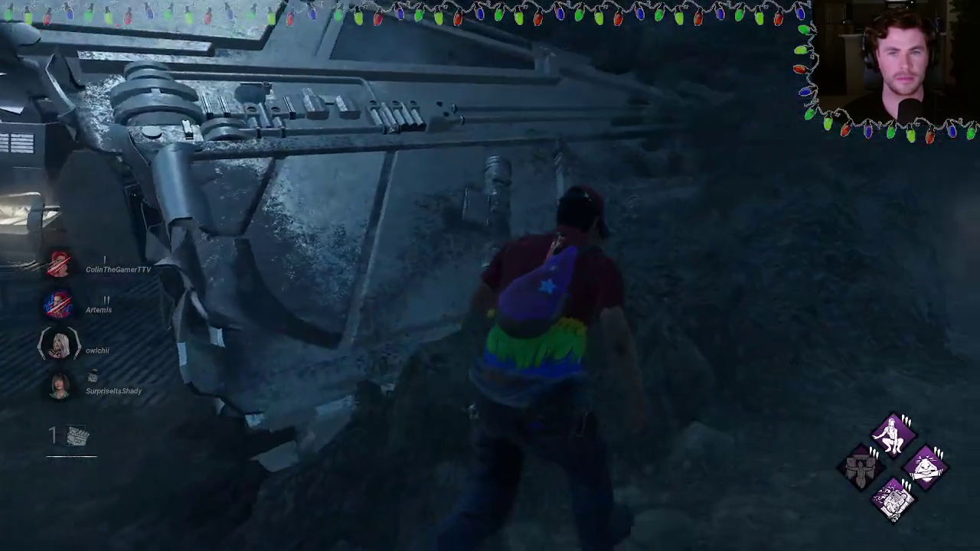
key("w")
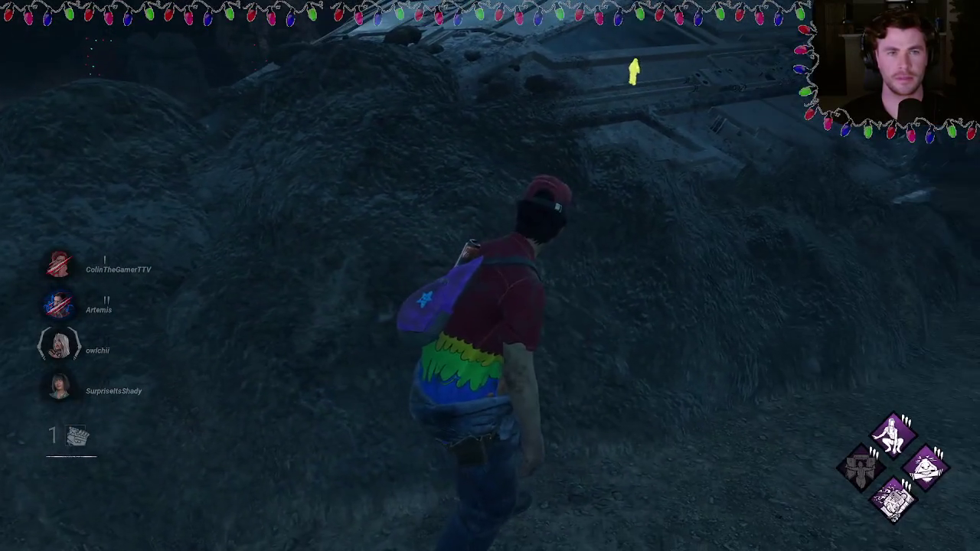
key("w")
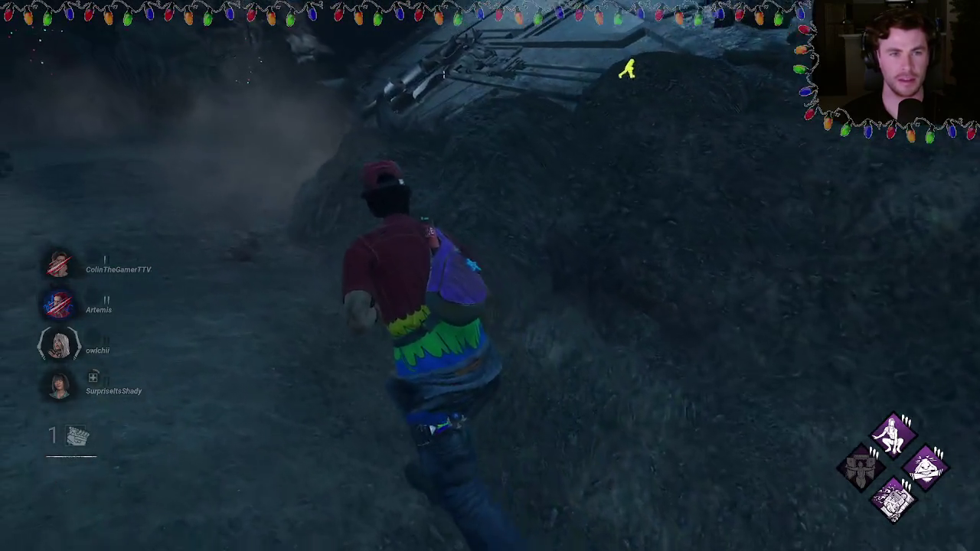
key("w")
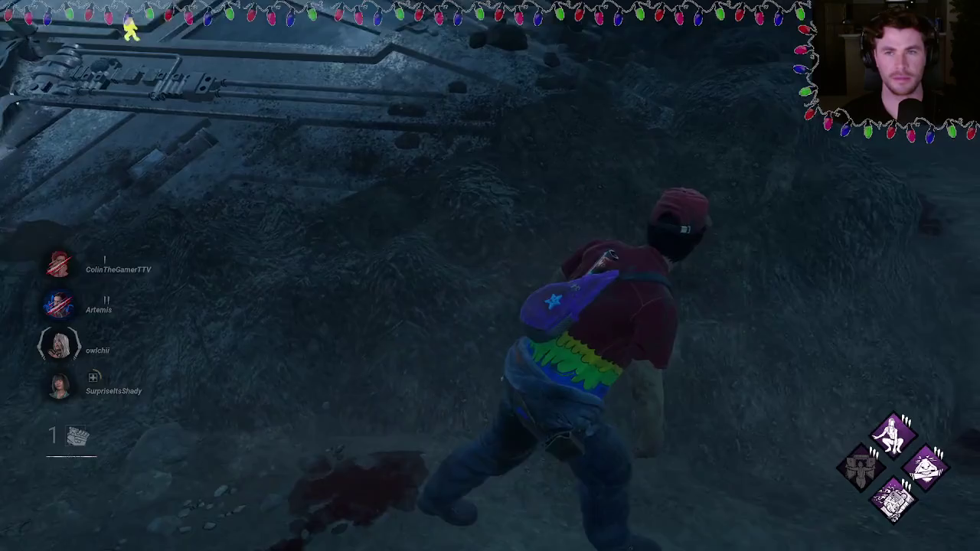
- Run around the rock mound and along the path to the Fog Vial chest, then toward the red locker
key("w")
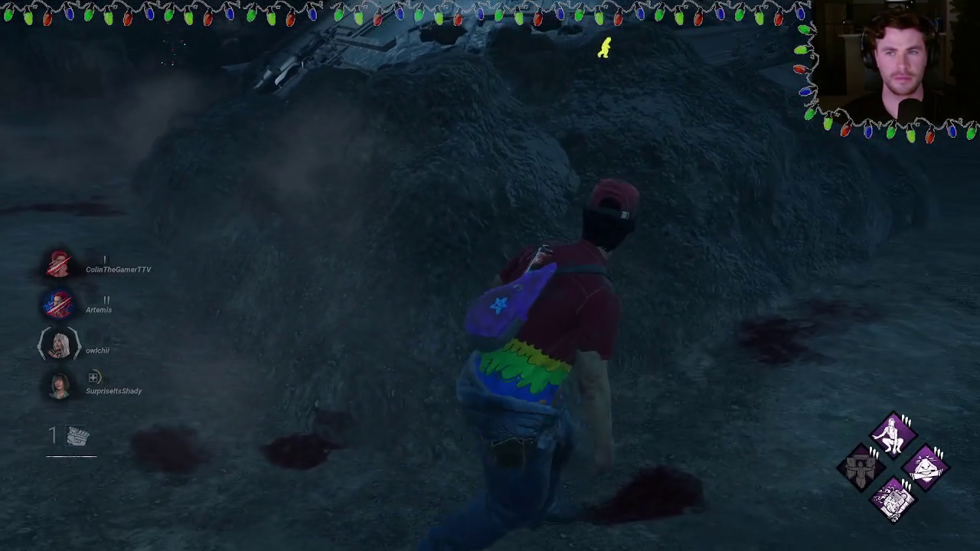
key("w")
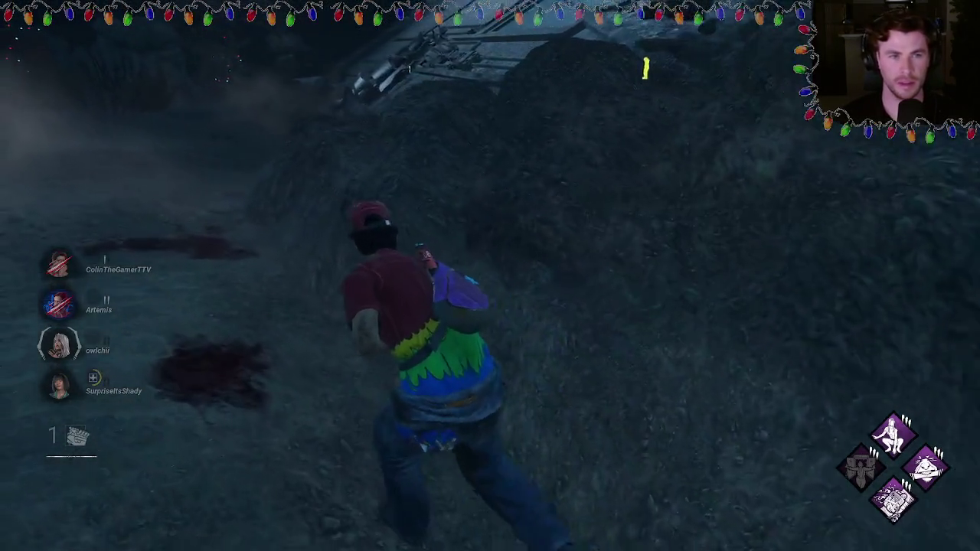
key("w")
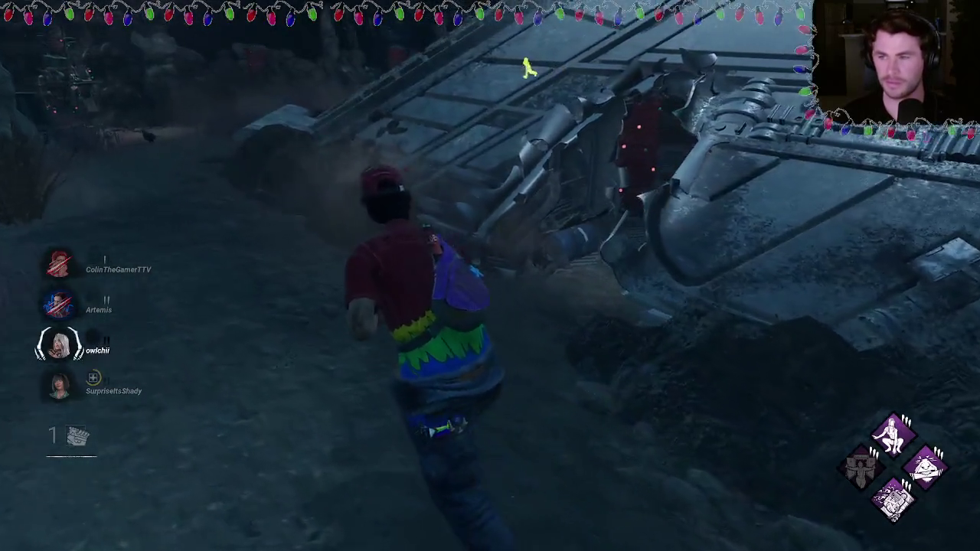
key("w")
key("w")
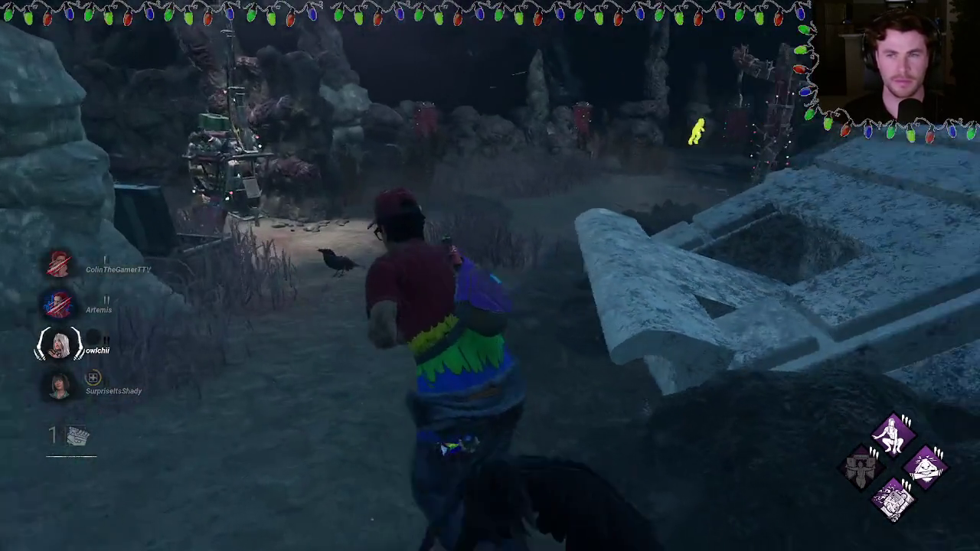
key("w")
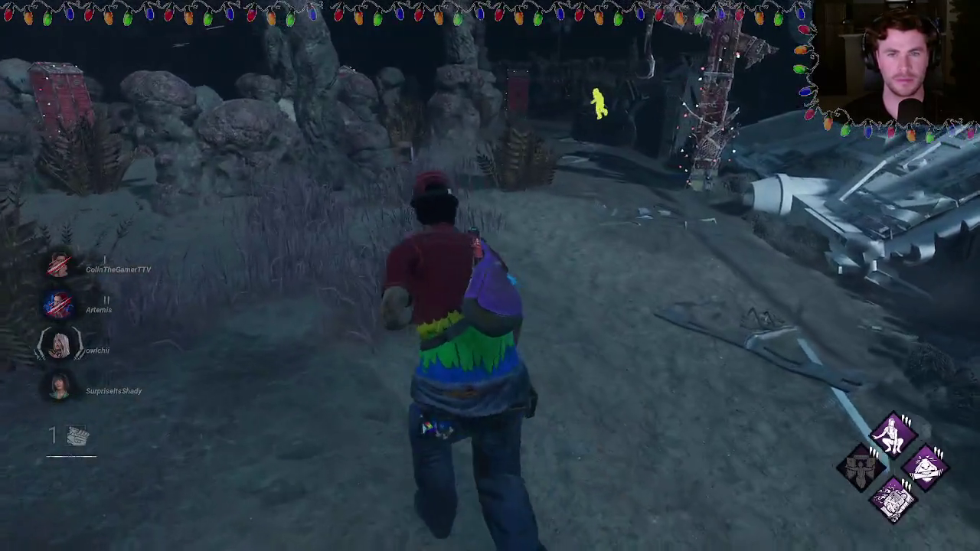
key("w")
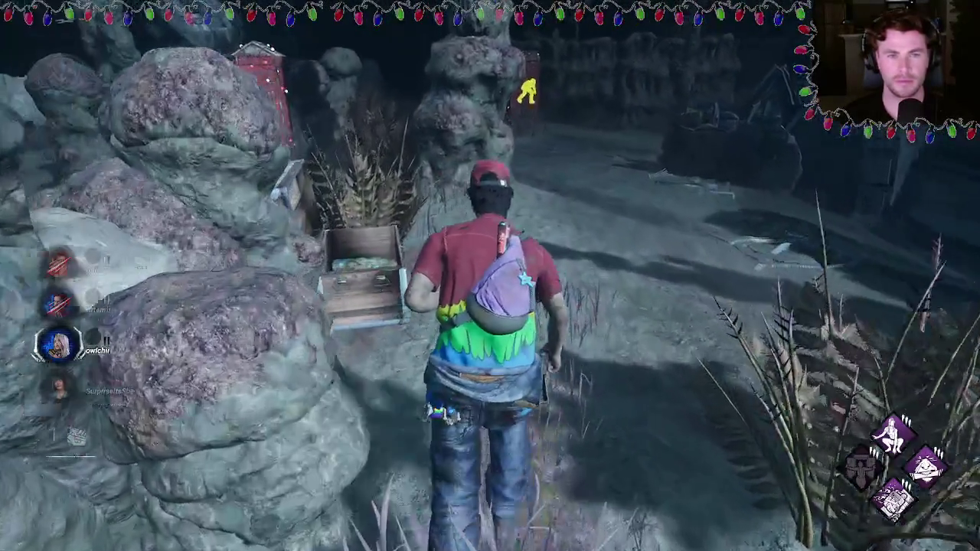
key("w")
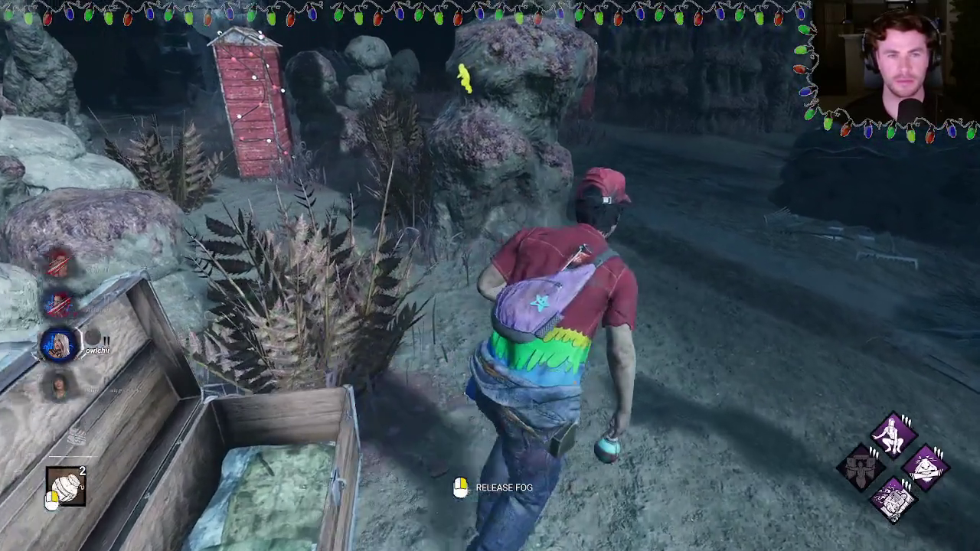
key("w")
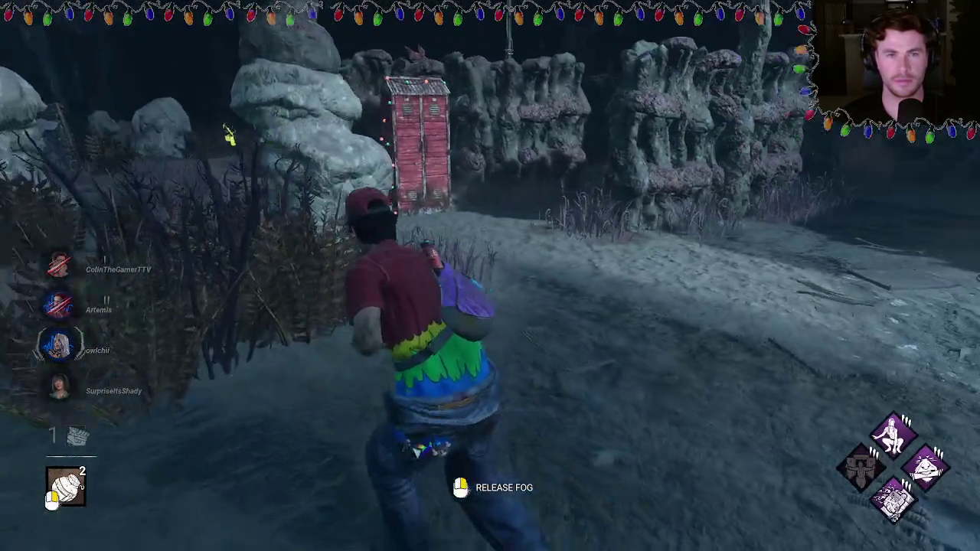
key("w")
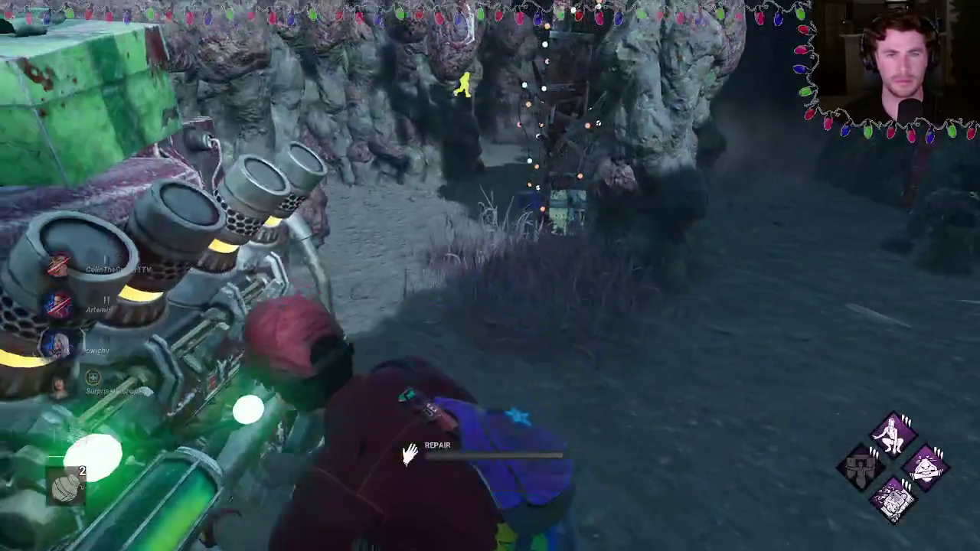
- Start a generator repair, hide in the red locker, then sprint out and vault the pallet
left_click(490, 276)
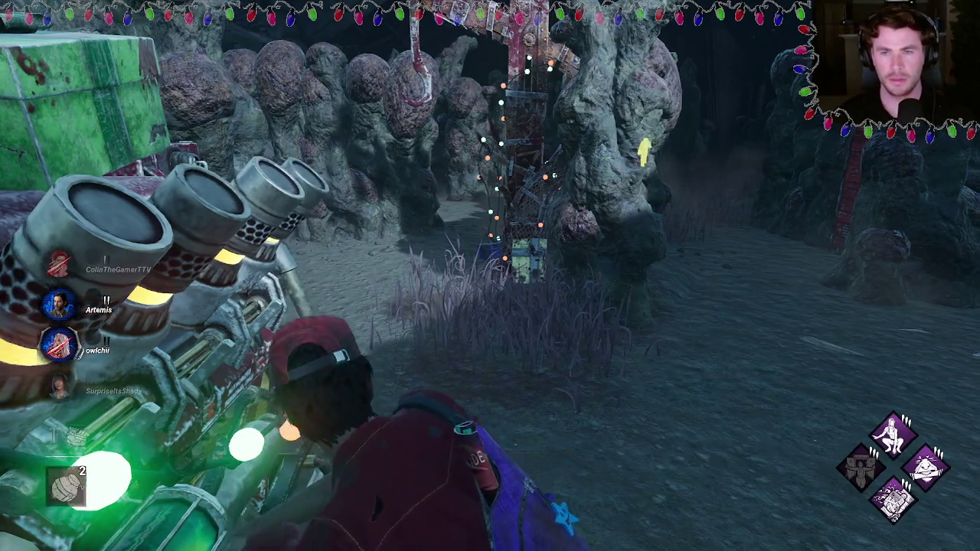
key("w")
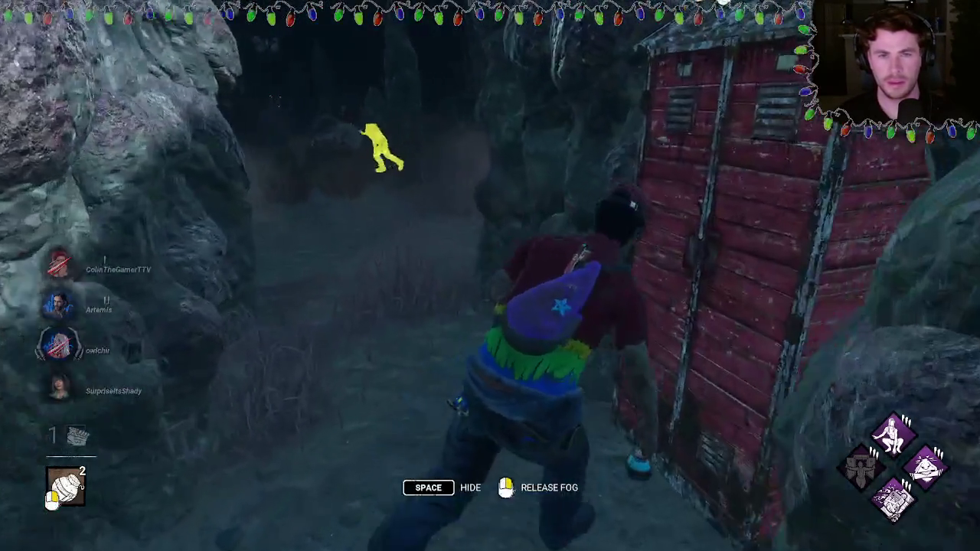
key("space")
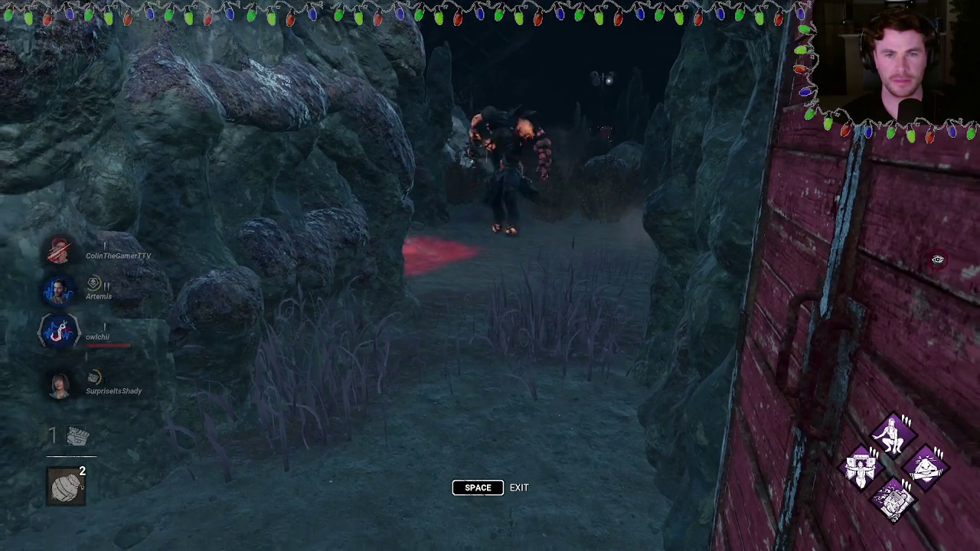
key("space")
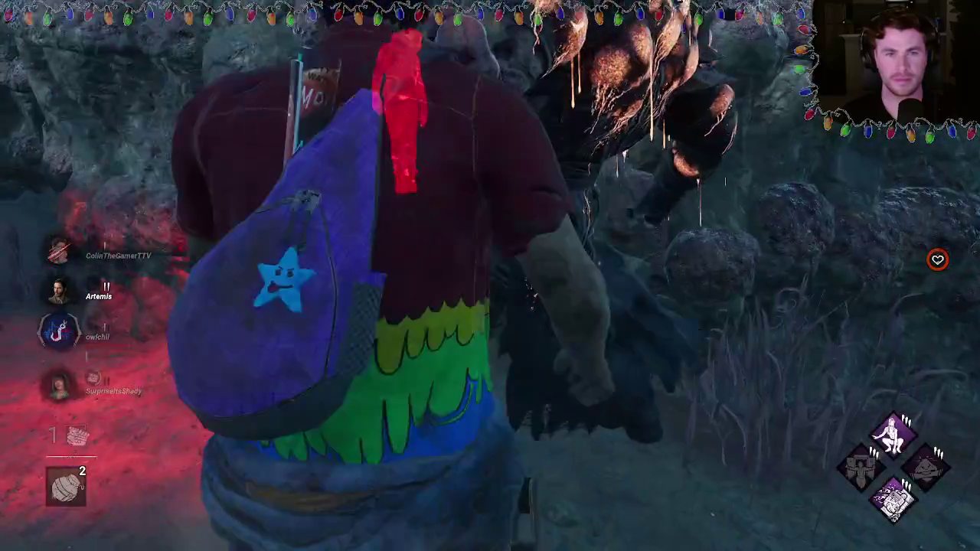
key("shift+w")
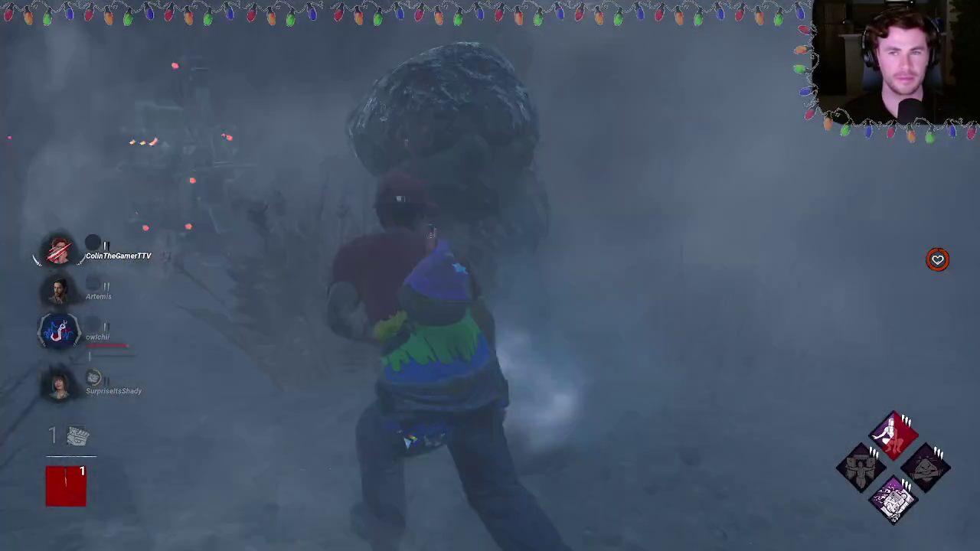
key("w")
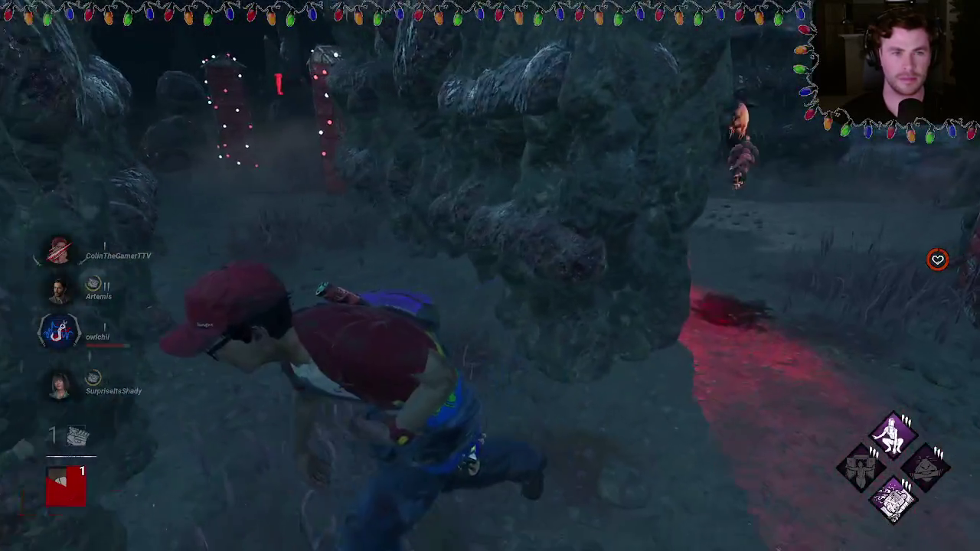
key("space")
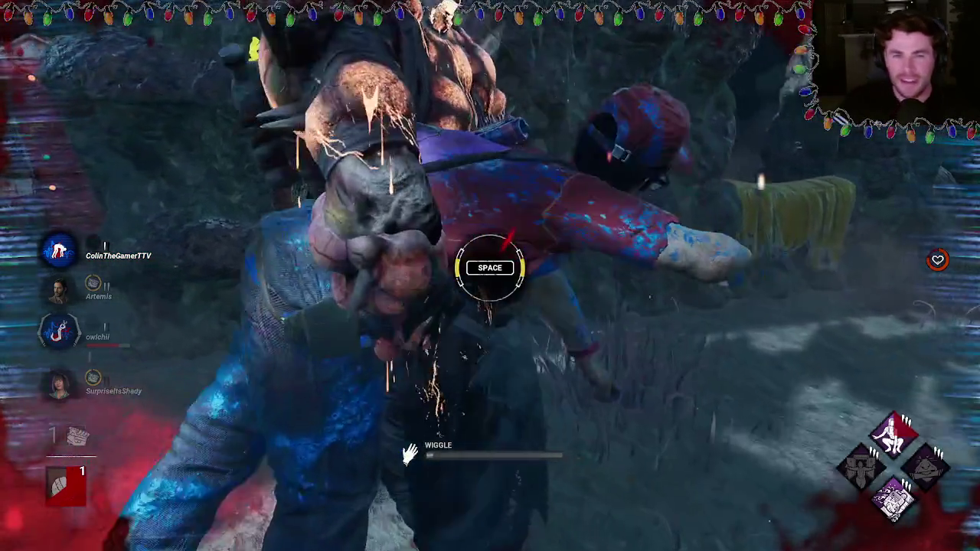
- Wiggle with A and D to break free from the killer
key("a")
key("d")
key("a")
key("d")
key("a")
key("d")
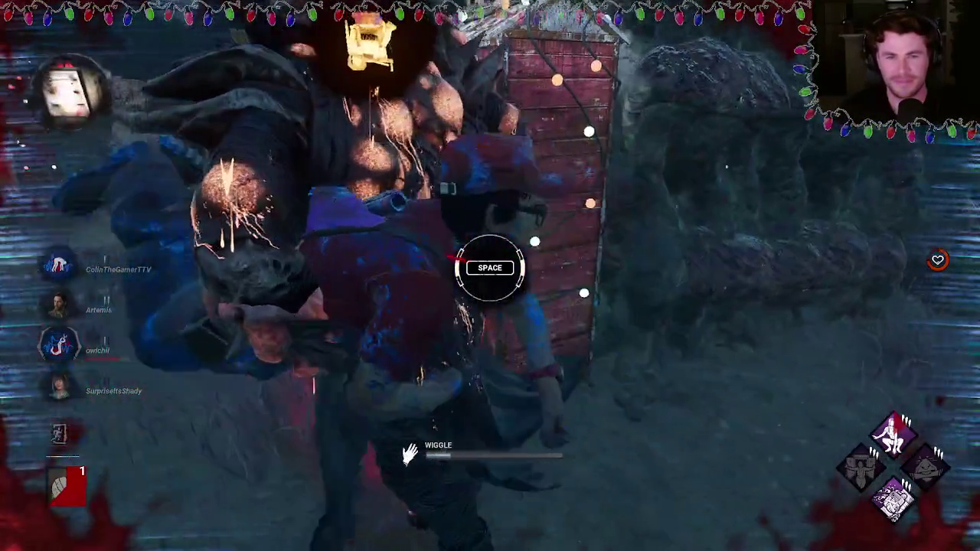
key("a")
key("d")
key("a")
key("d")
key("a")
key("d")
key("a")
key("d")
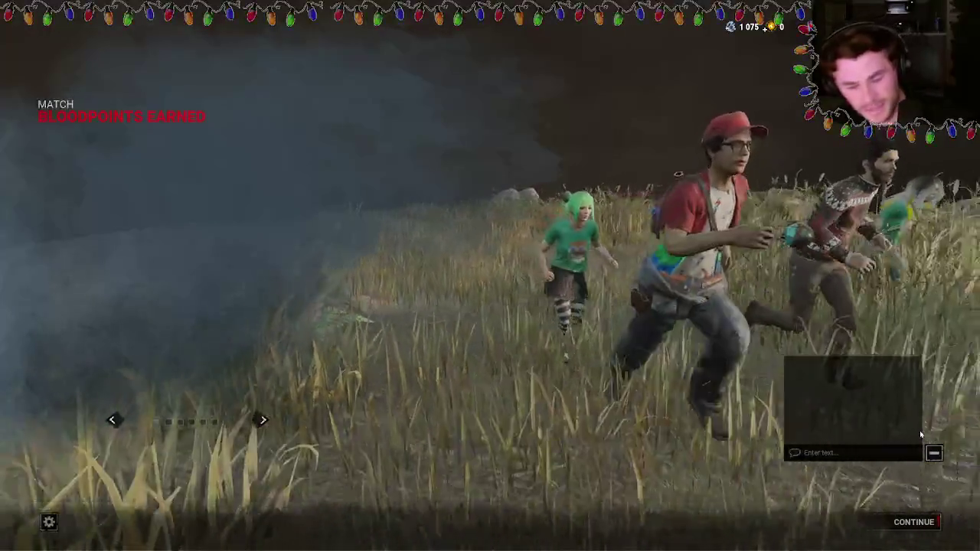
- Send 'ggs' in the post-match chat, view the scoreboard, and continue past it
type("ggs")
key("Return")
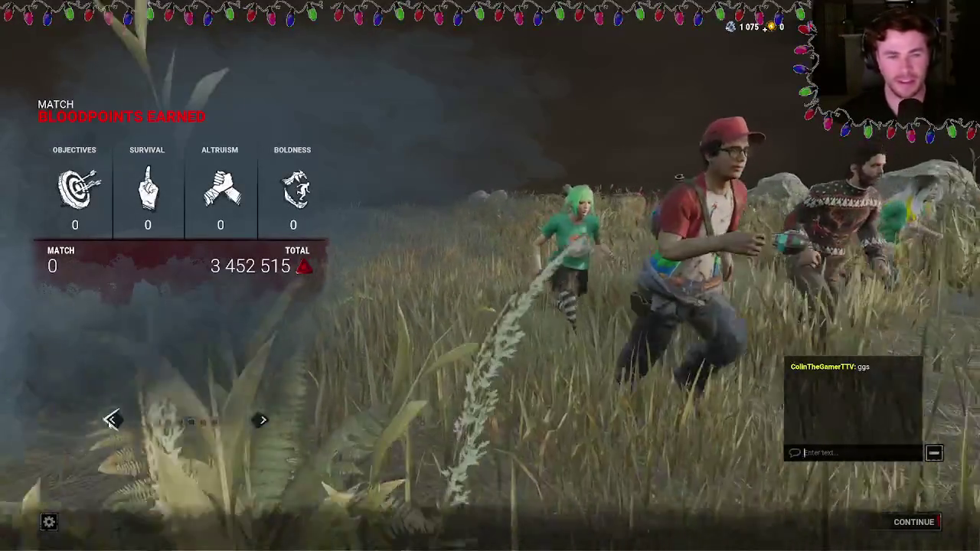
left_click(178, 422)
mouse_move(241, 385)
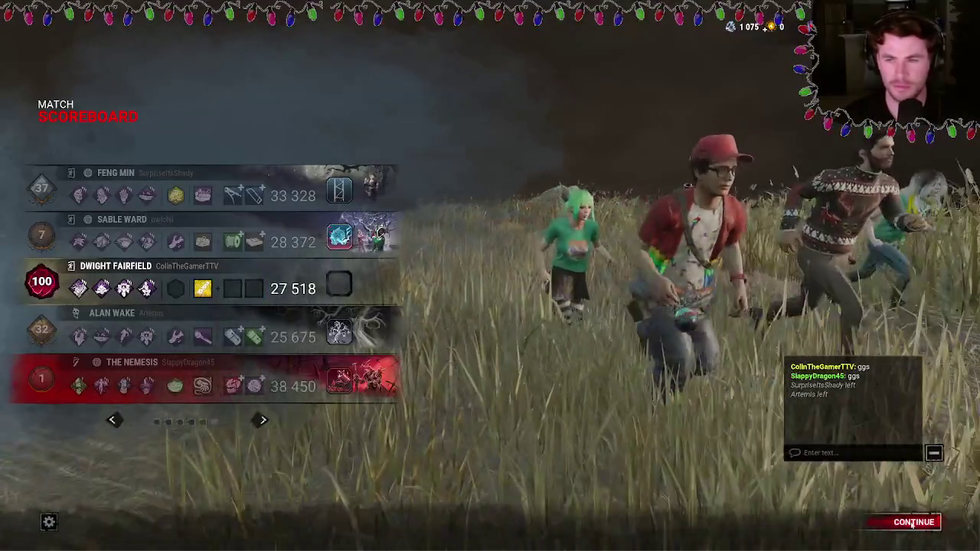
left_click(913, 523)
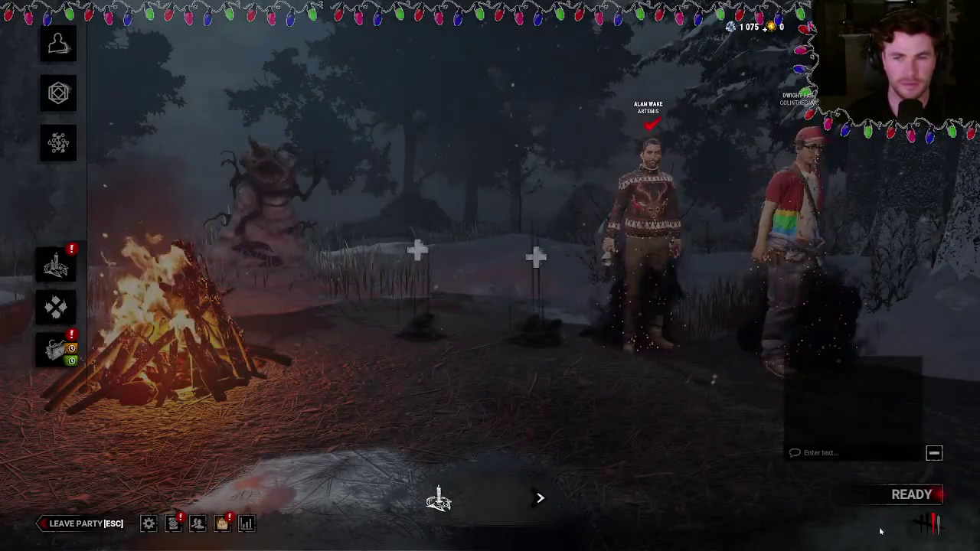
- In player.gd, strip the lerpf wrappers and delta * 5 factors from lines 22–23
key("alt+Tab")
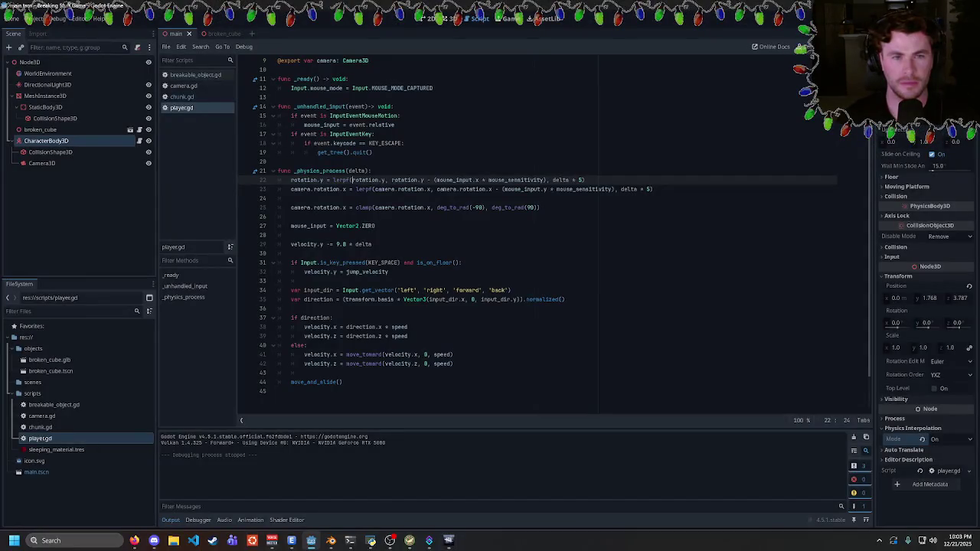
left_click(292, 198)
mouse_move(334, 181)
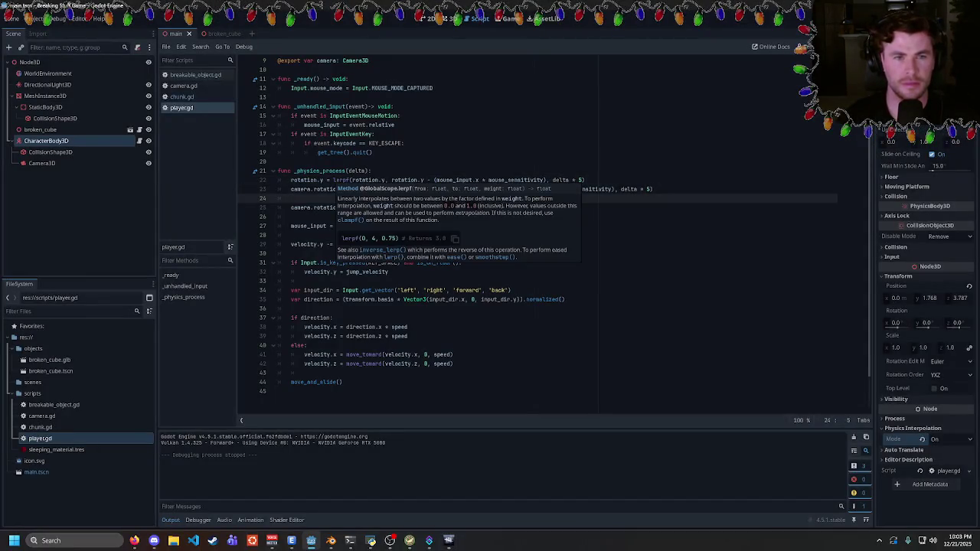
left_click_drag(334, 180, 389, 180)
key("BackSpace")
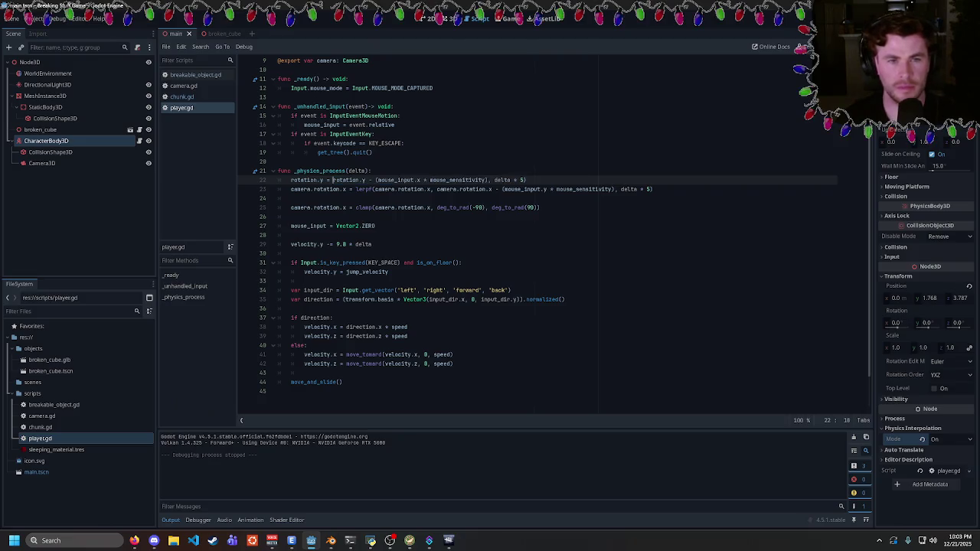
left_click_drag(526, 180, 487, 180)
key("BackSpace")
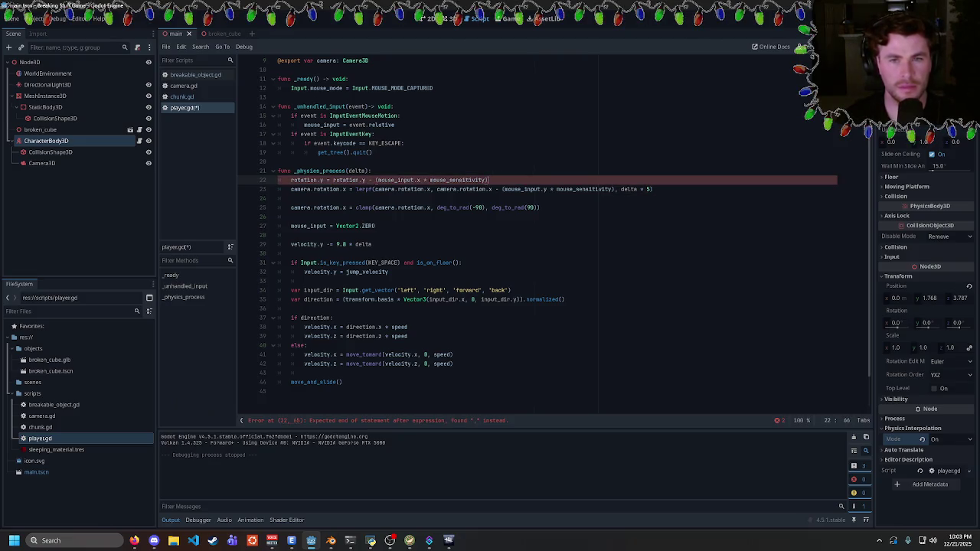
left_click_drag(652, 189, 612, 190)
key("BackSpace")
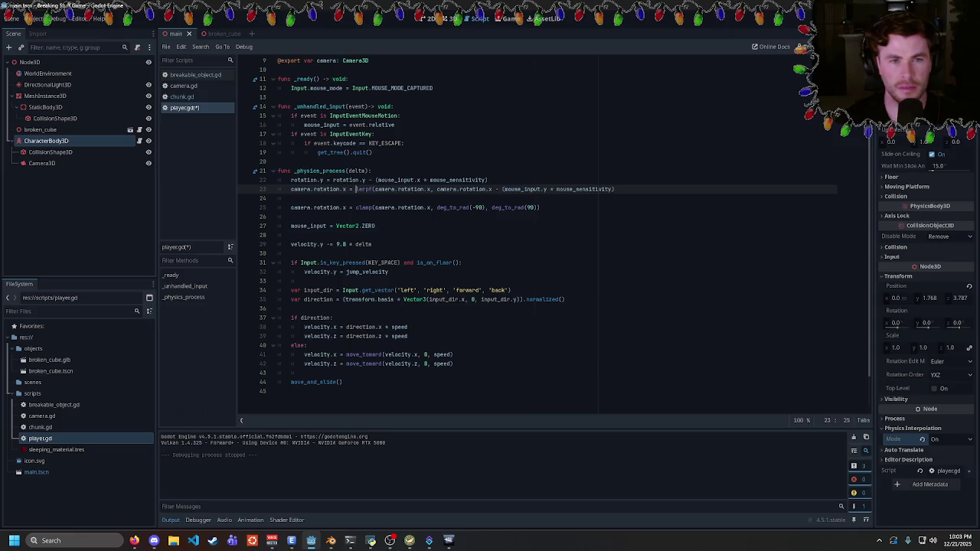
left_click_drag(356, 189, 444, 190)
key("BackSpace")
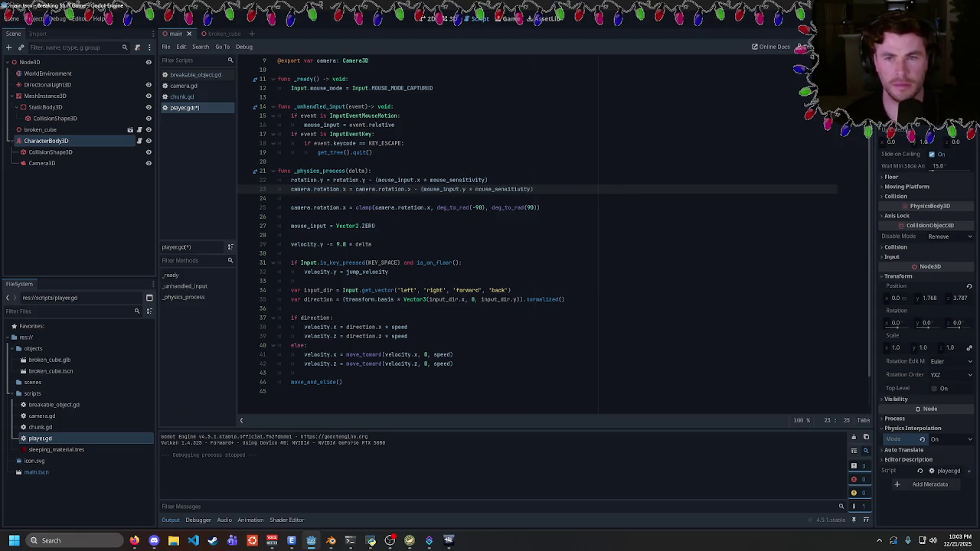
- Test unsmoothed mouse-look in the game, then retry it with mouse_sensitivity 0.01
key("F5")
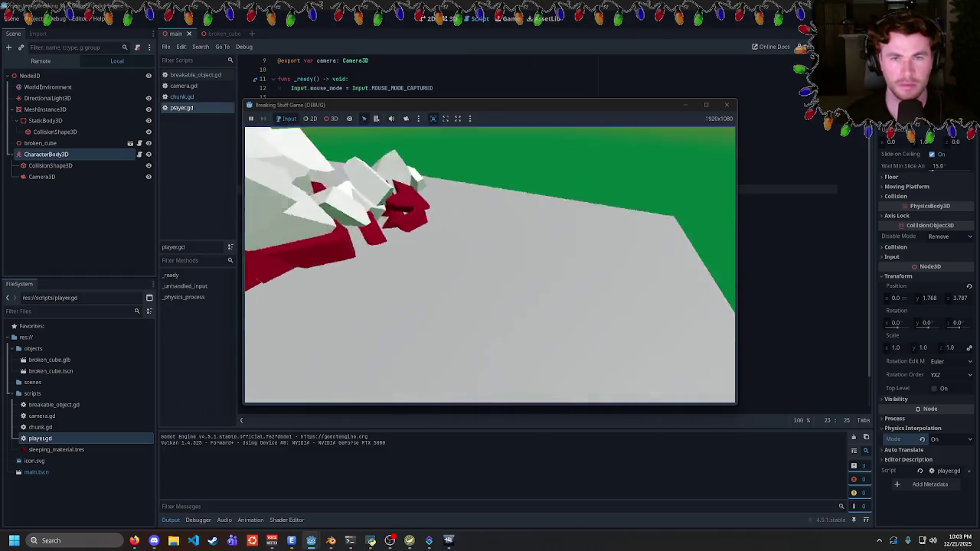
key("Escape")
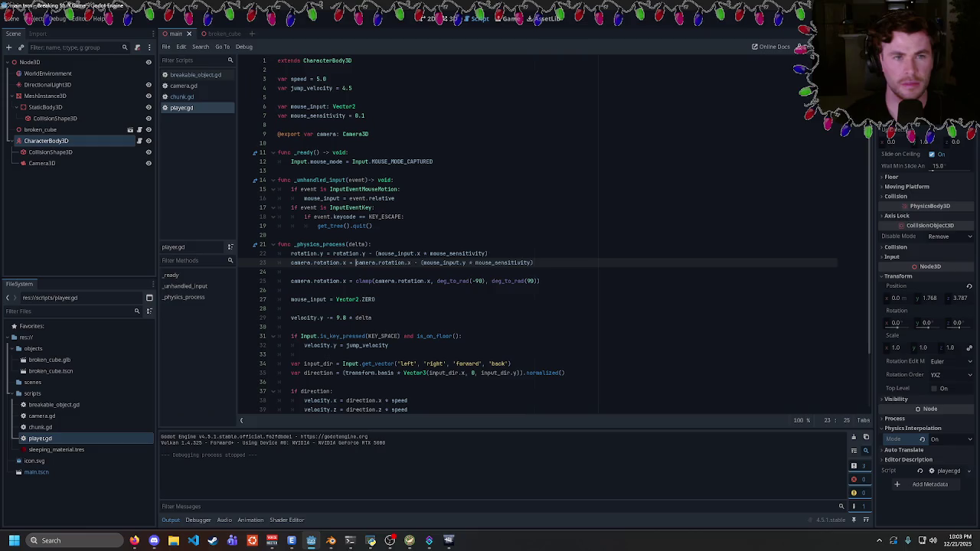
left_click(366, 116)
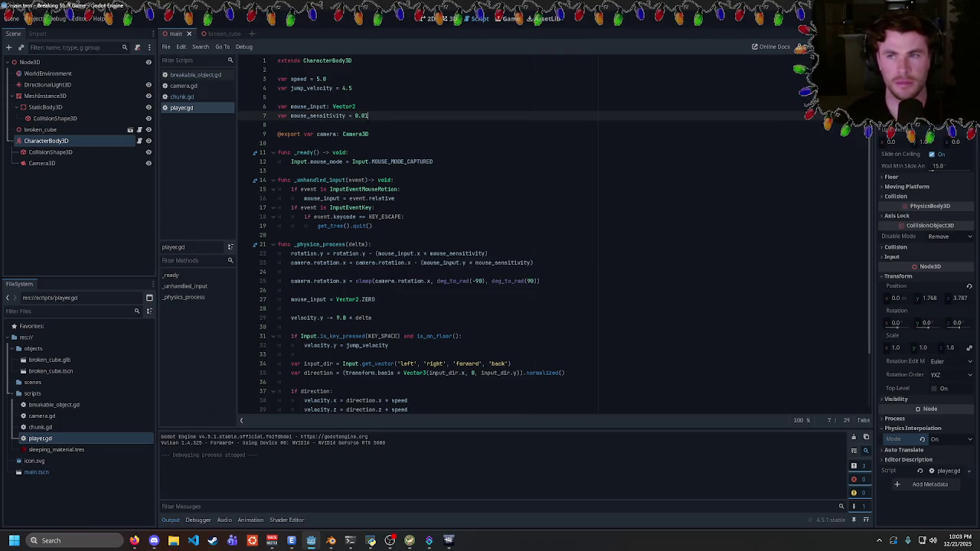
key("F5")
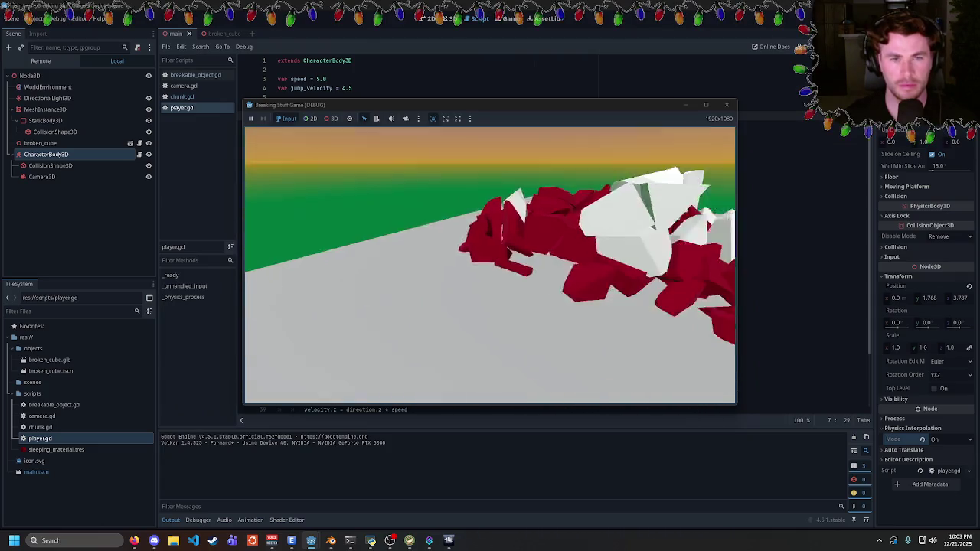
key("Escape")
- Undo back to the lerpf-smoothed mouse-look and relaunch the game
key("ctrl+z")
key("ctrl+z")
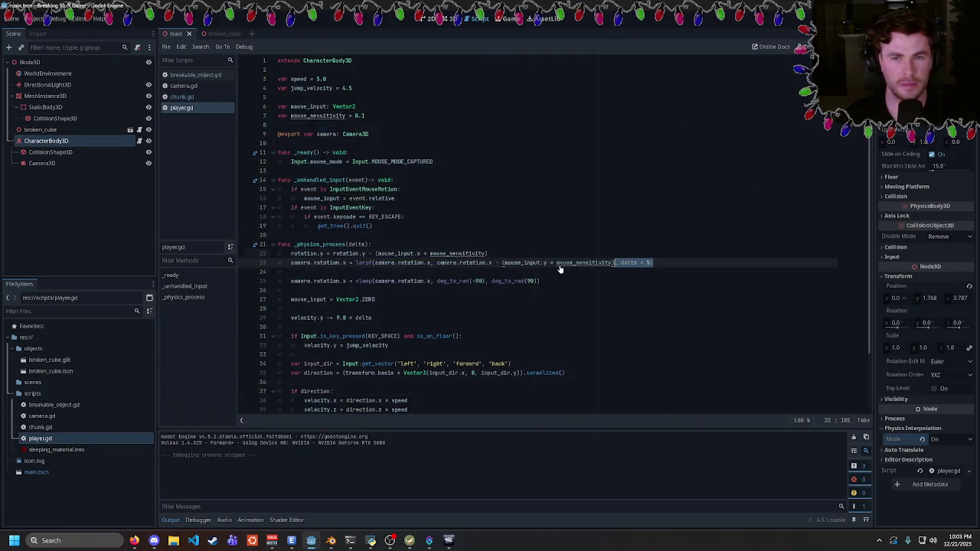
key("ctrl+z")
key("ctrl+z")
key("ctrl+z")
key("ctrl+z")
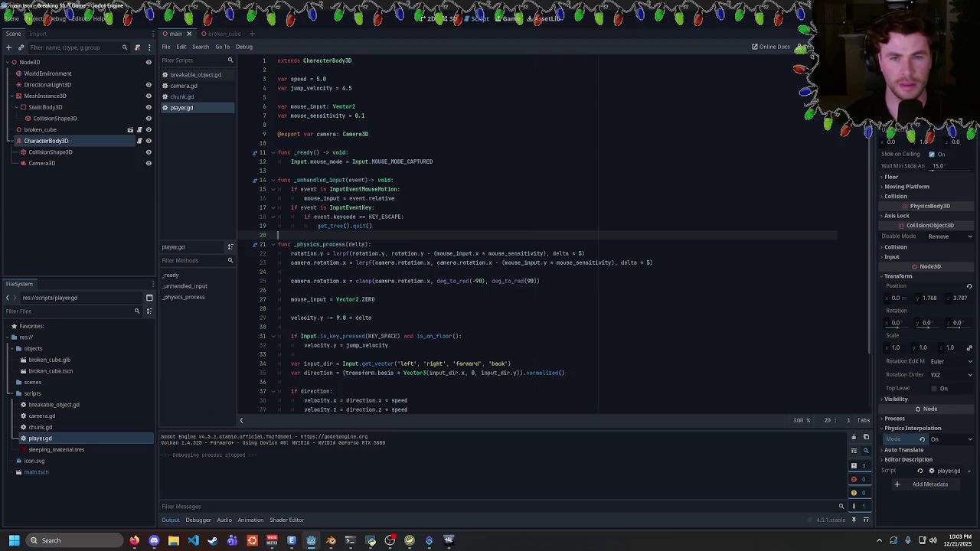
key("F5")
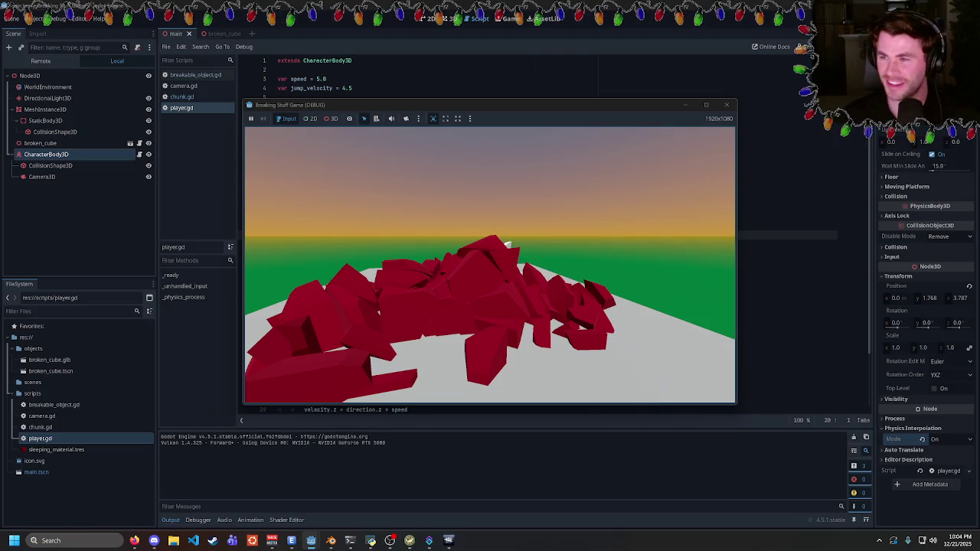
- Walk around the red fragment pile in the running game, then stop it
key("w")
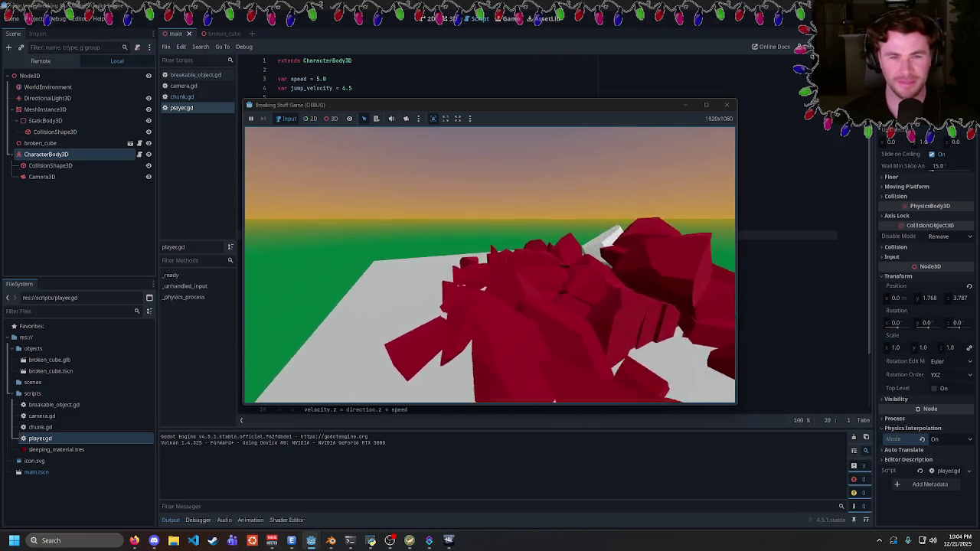
key("w")
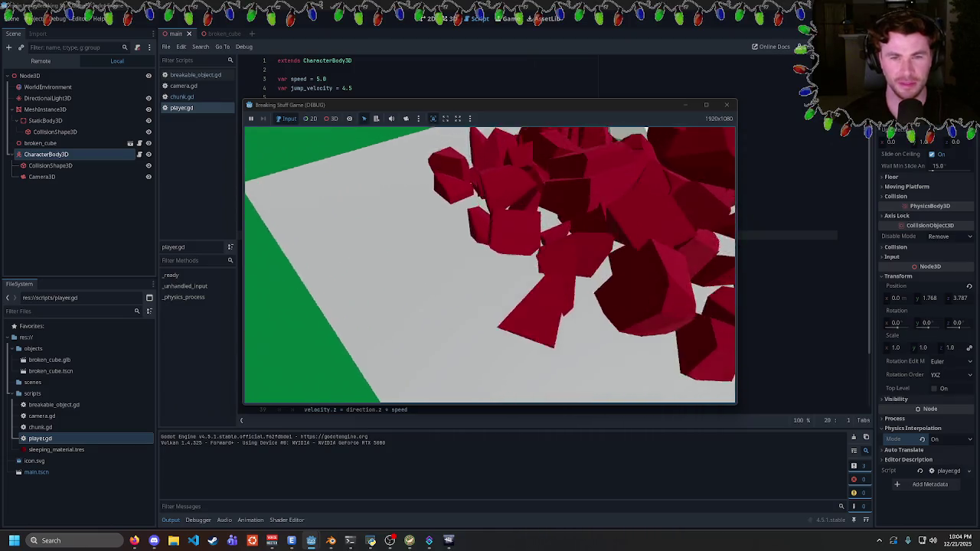
key("s")
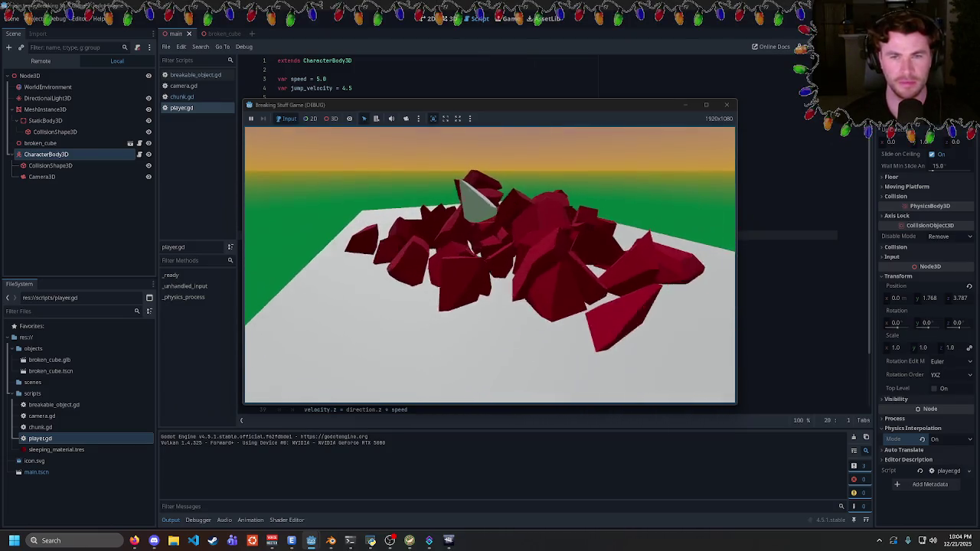
key("w")
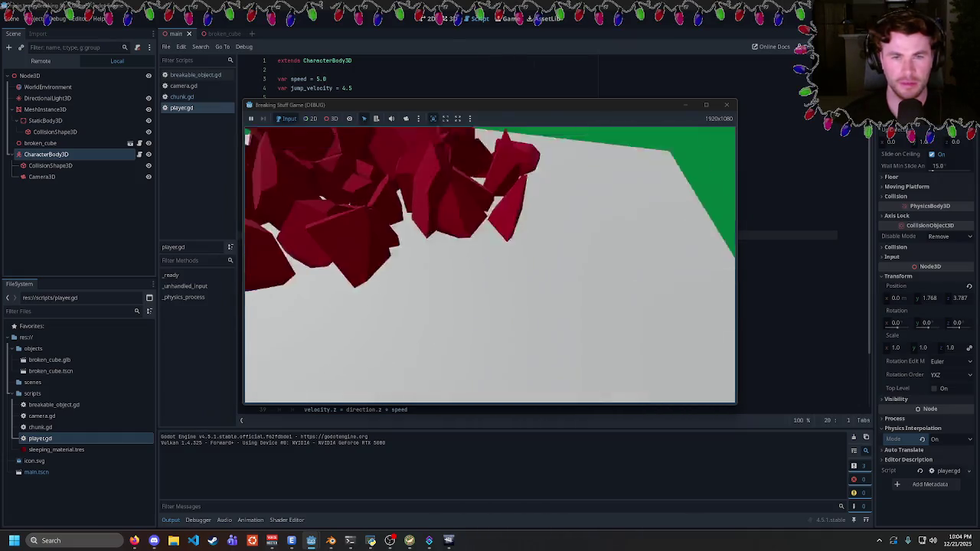
key("Escape")
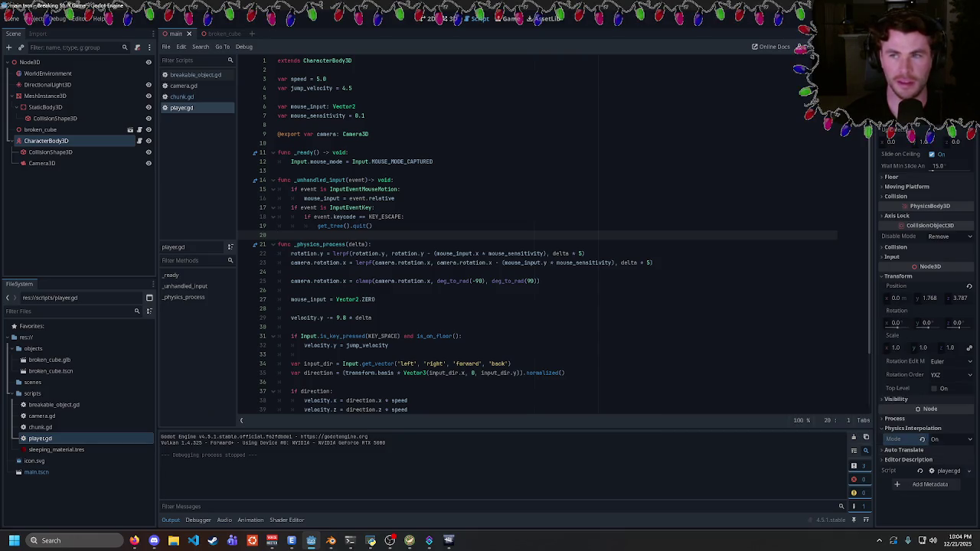
- Rerun the game, view the debris from other angles, stop it, and bring up the Project menu
key("F5")
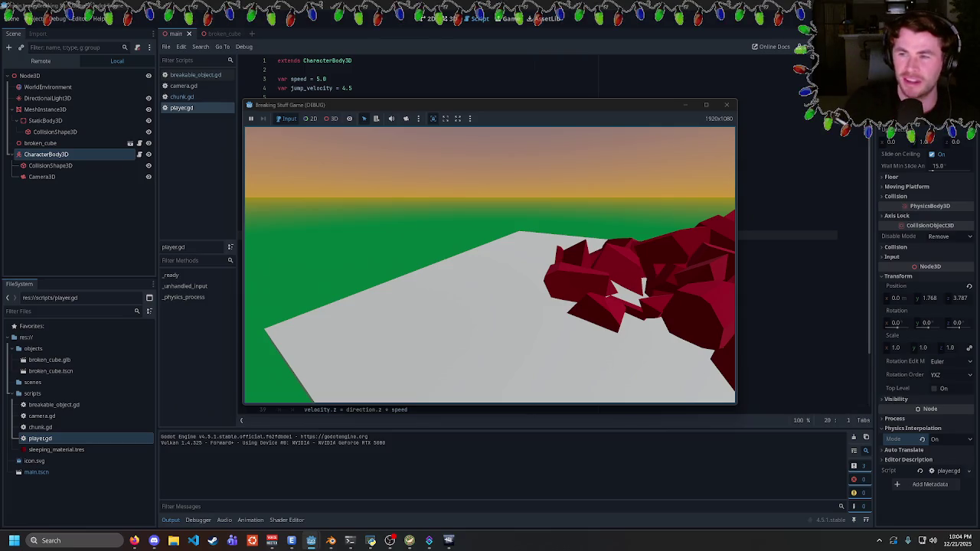
key("w")
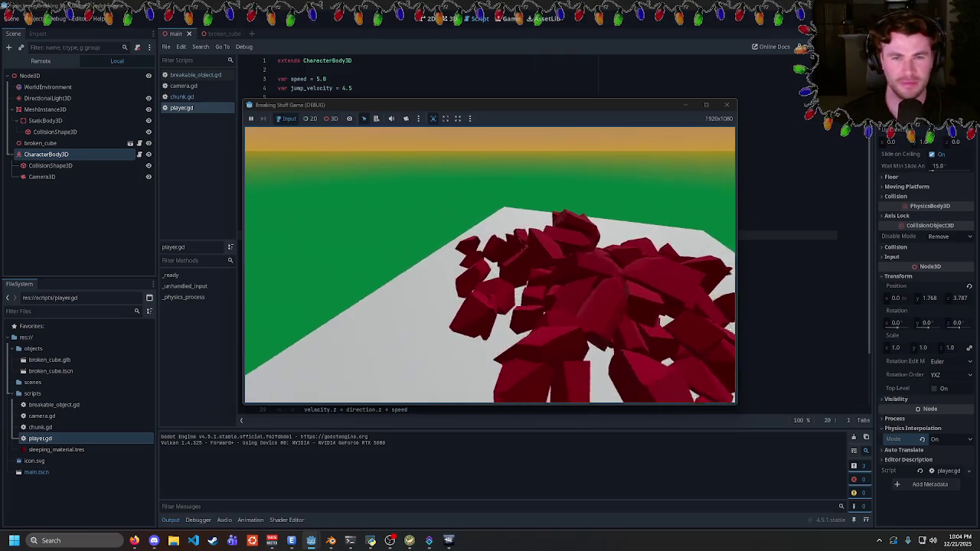
key("s")
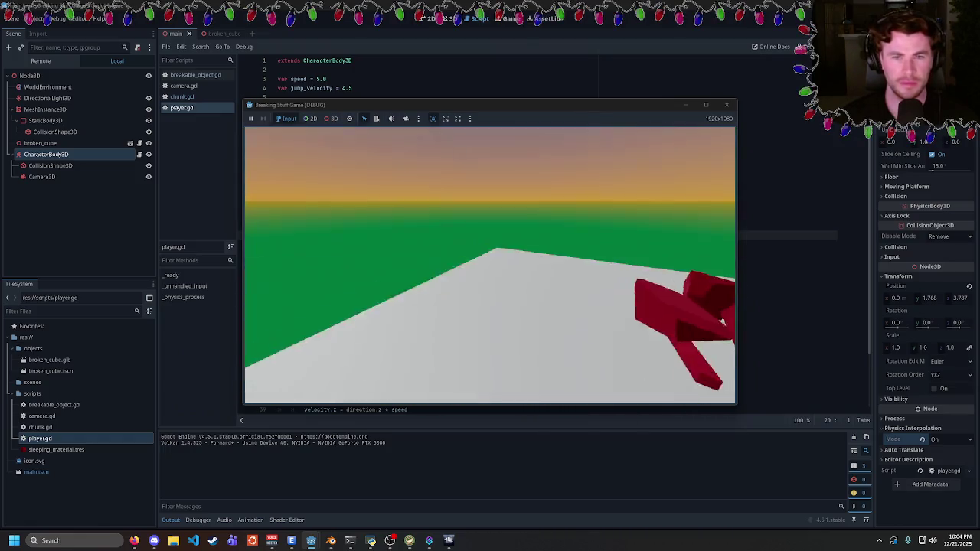
key("w")
key("Escape")
left_click(35, 18)
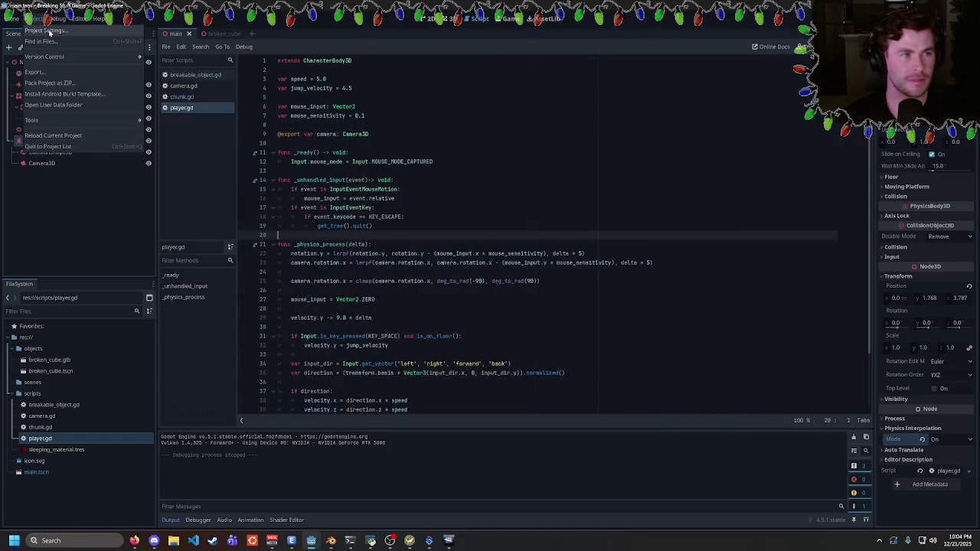
- Open Project Settings at Application > Run and nudge the dialog into place
left_click(49, 32)
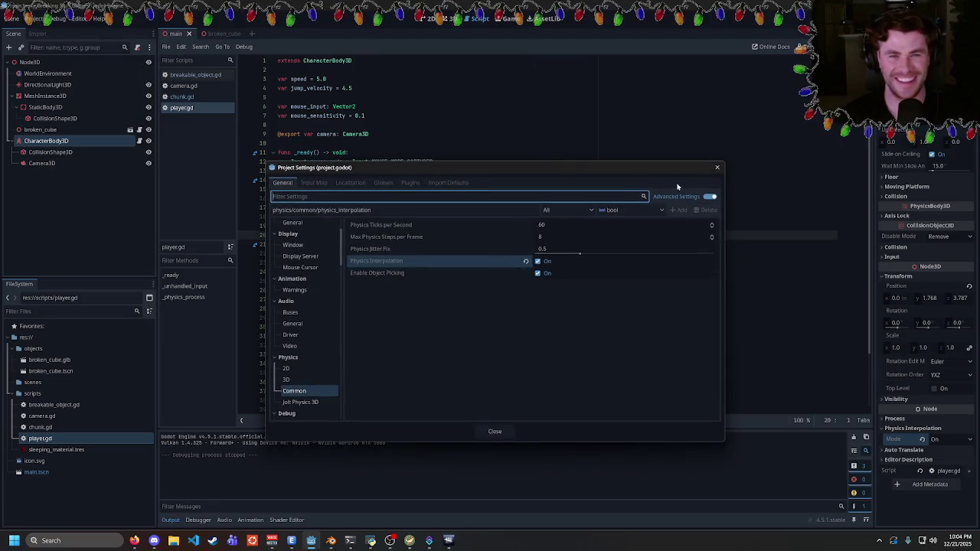
scroll(299, 322, "up", 5)
left_click(295, 248)
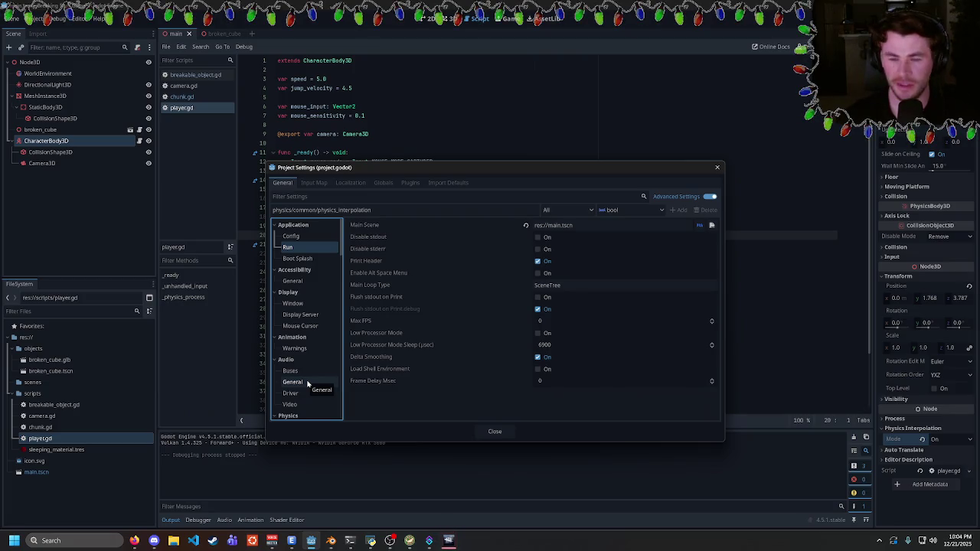
mouse_move(478, 331)
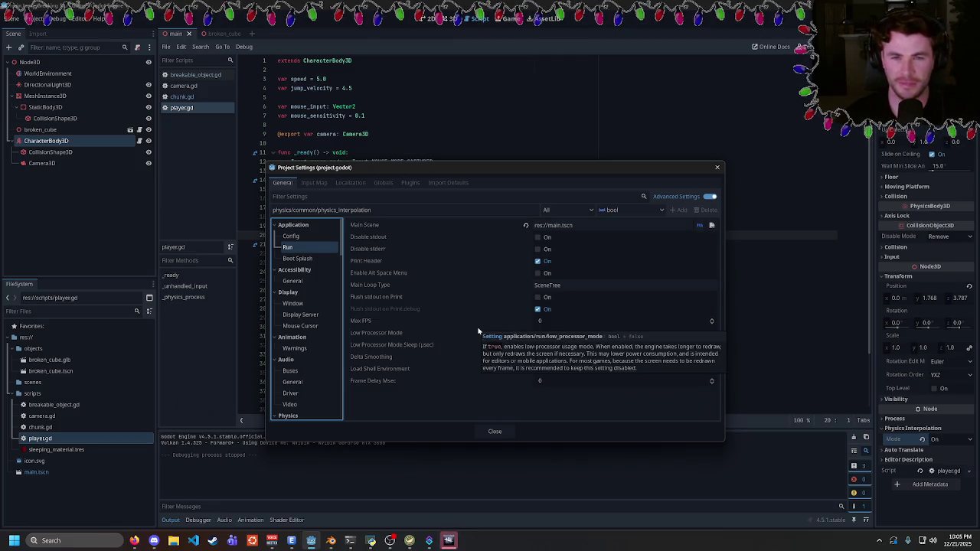
left_click_drag(500, 168, 493, 162)
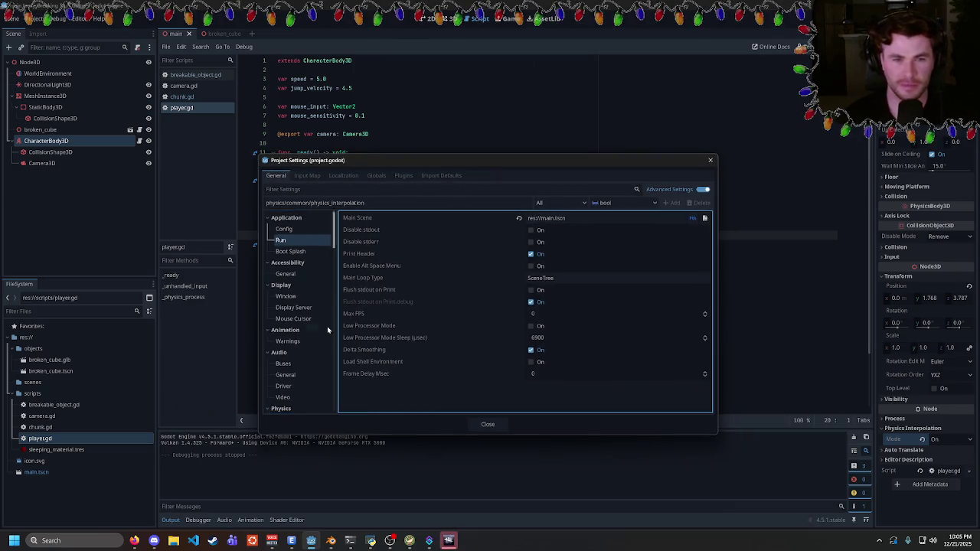
- Browse the Physics 3D and Common sections, then show Display > Window with the 1920×1080 viewport
scroll(284, 350, "down", 5)
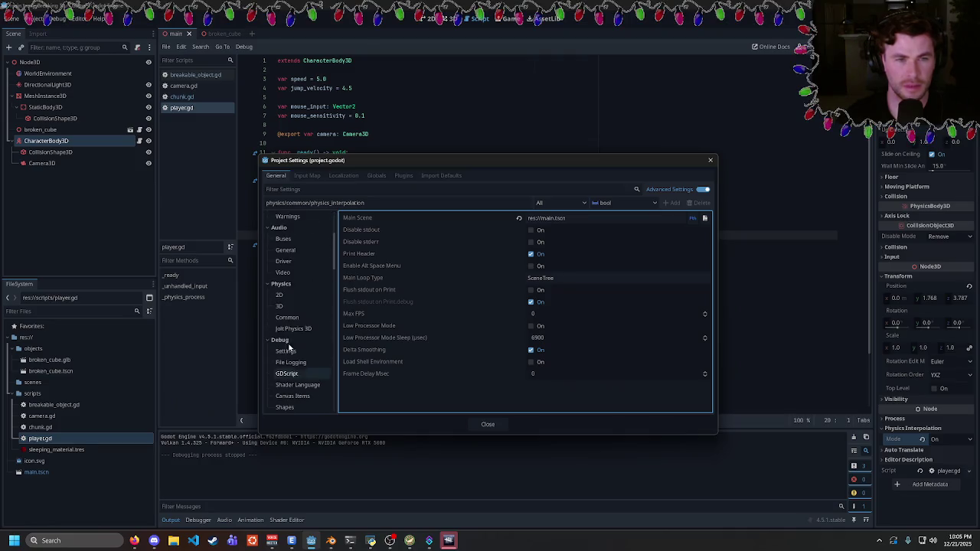
left_click(296, 308)
left_click(296, 318)
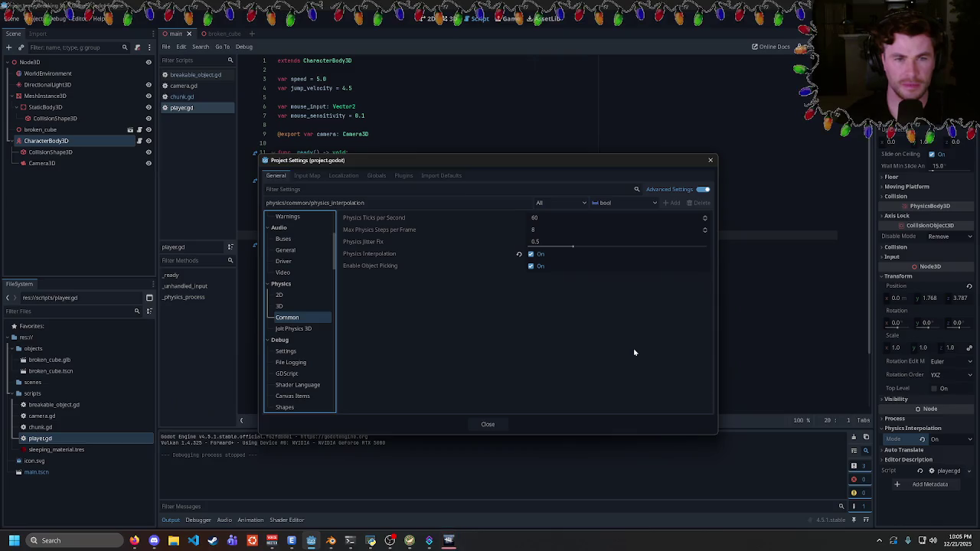
scroll(275, 250, "up", 5)
left_click(315, 301)
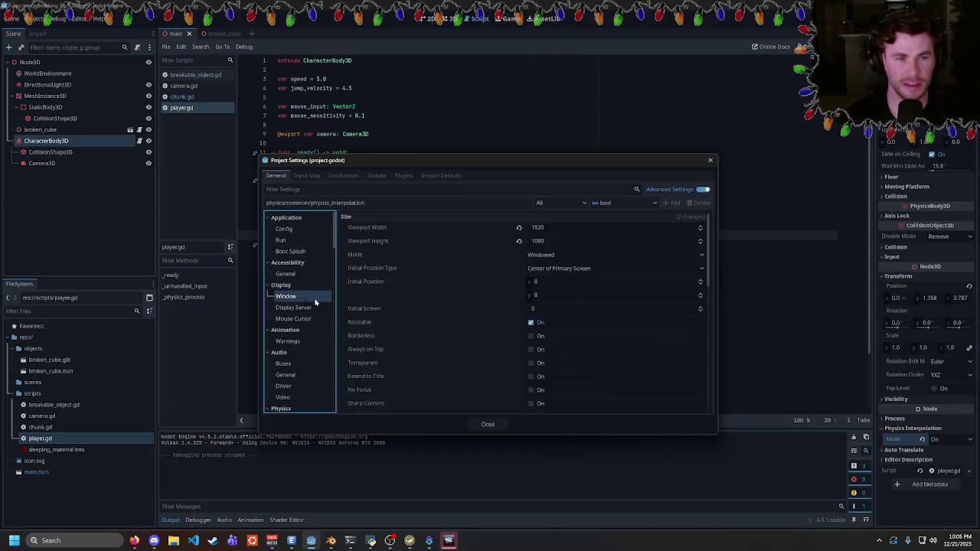
- Select the viewport width field, then ready up in the Dead by Daylight lobby
left_click(538, 230)
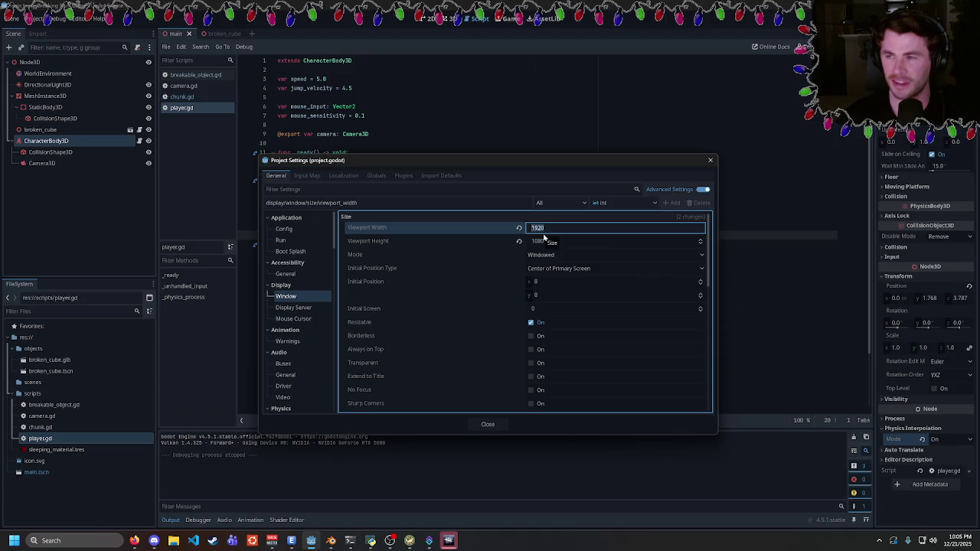
mouse_move(451, 542)
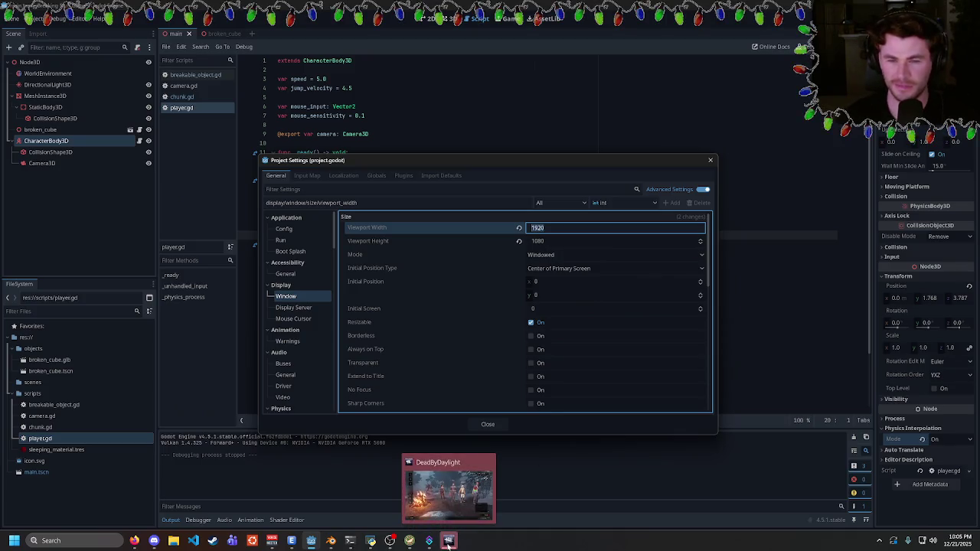
left_click(418, 497)
left_click(907, 495)
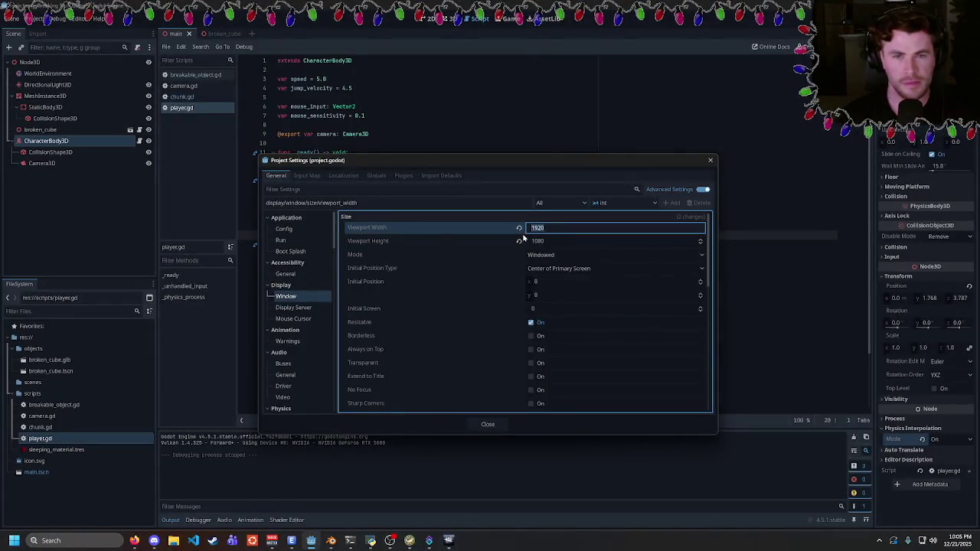
- Set window Mode to Maximized, revert viewport width and height to defaults, and close Project Settings
left_click(553, 256)
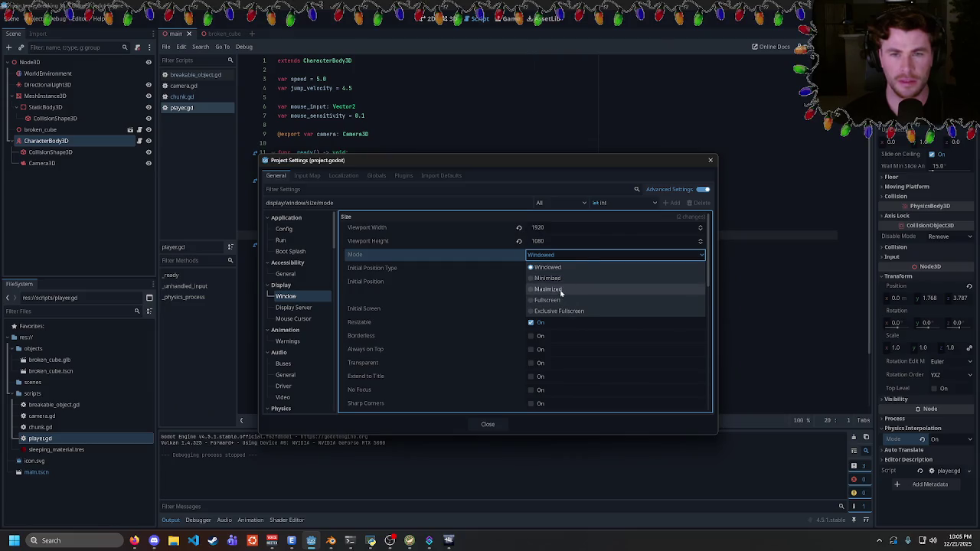
left_click(560, 290)
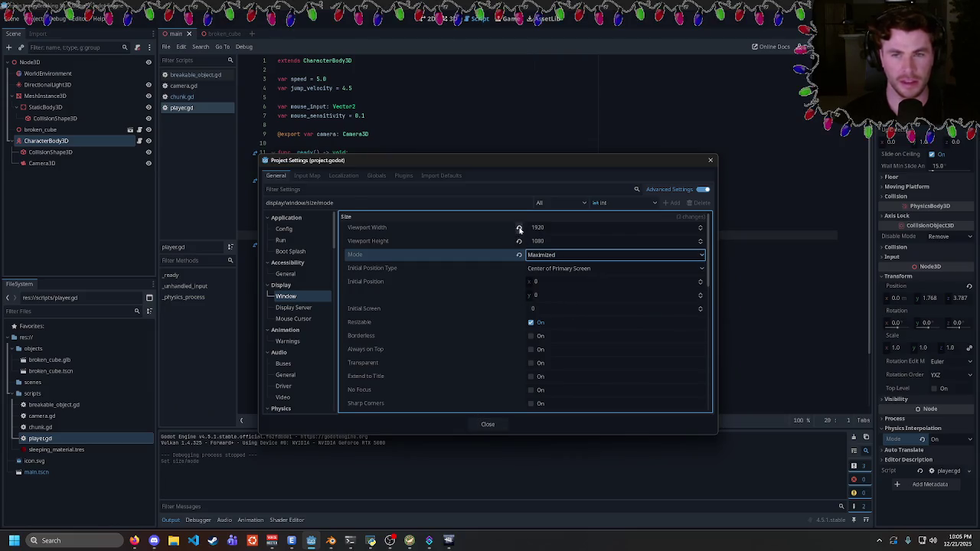
left_click(519, 229)
left_click(519, 241)
left_click(496, 422)
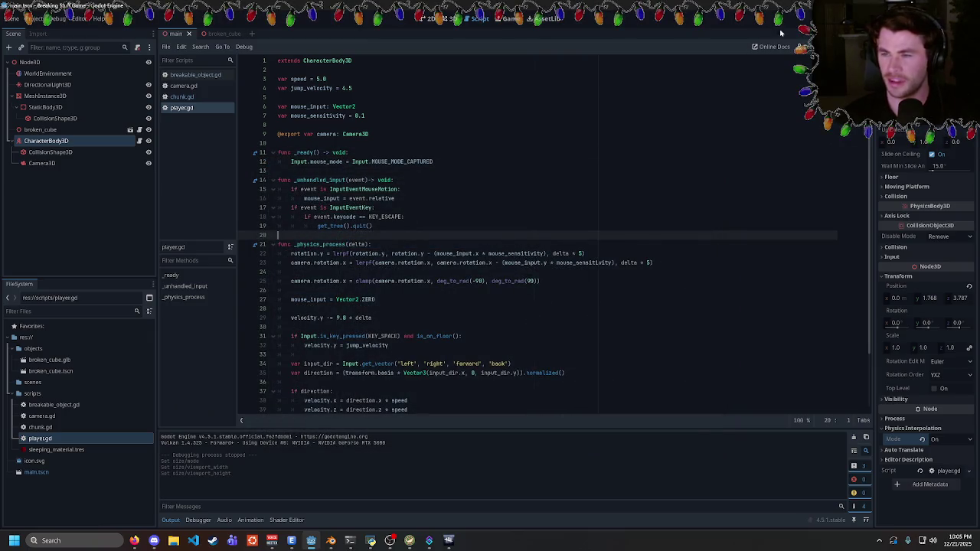
- Test the maximized game window, then set mouse_sensitivity on line 7 to 1
key("F5")
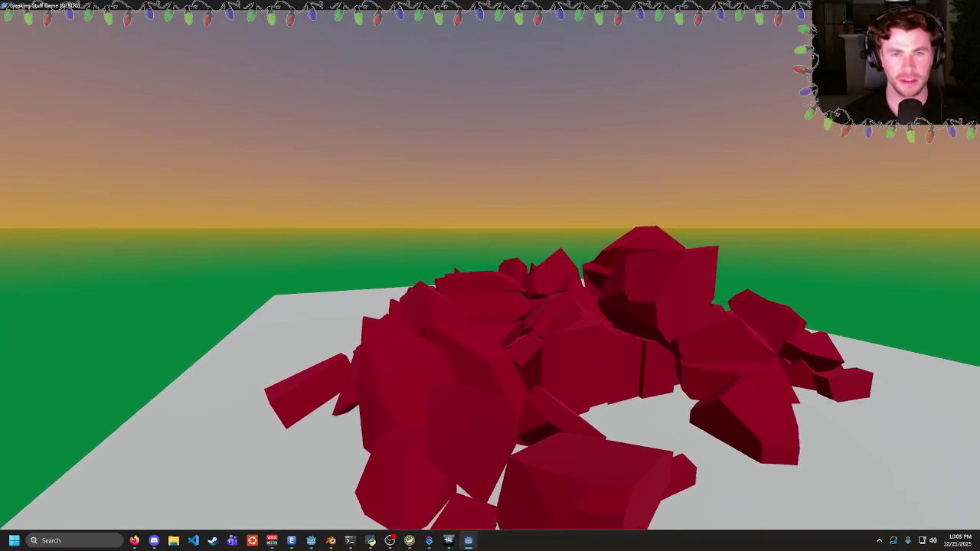
key("Escape")
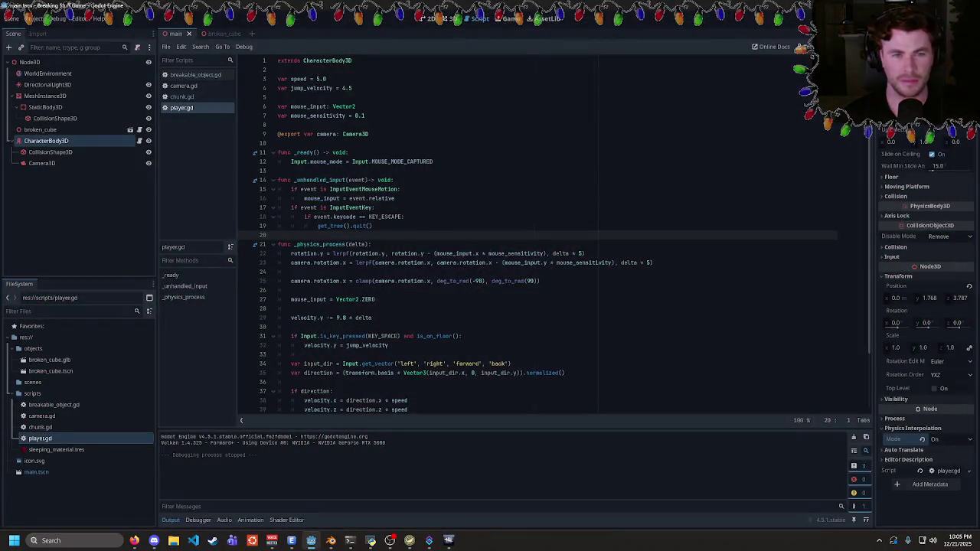
left_click(291, 272)
left_click(582, 253)
double_click(513, 254)
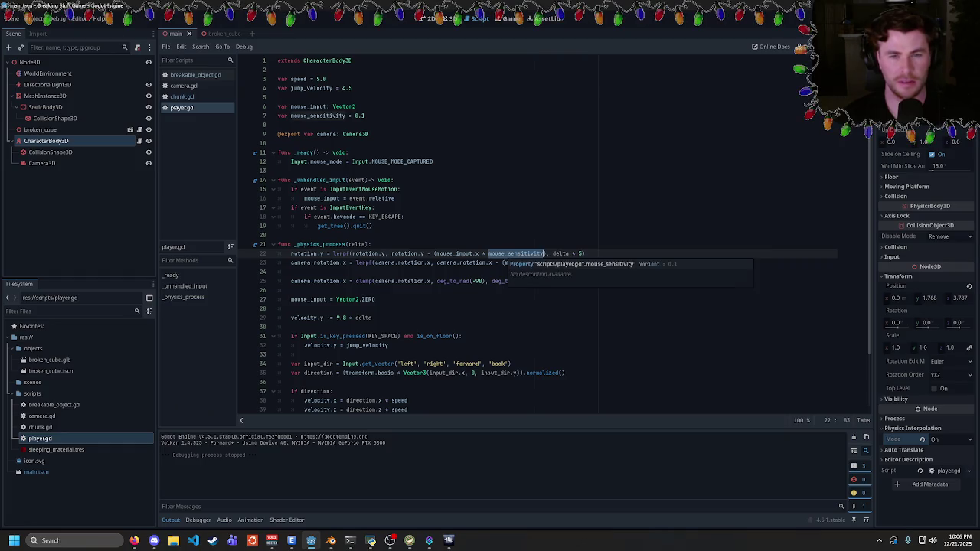
left_click(366, 116)
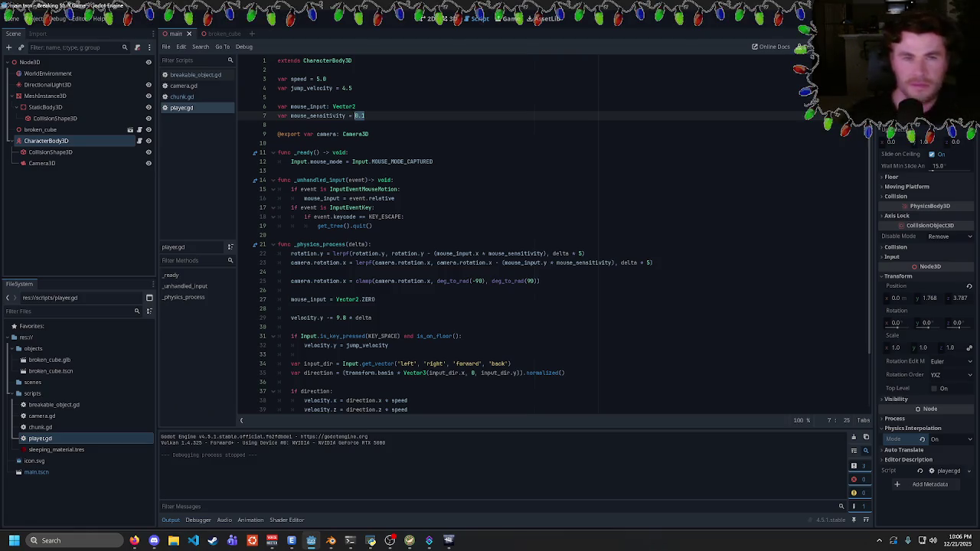
- Change both lerp weights on lines 22–23 to delta * 0.5 and relaunch the game
double_click(580, 253)
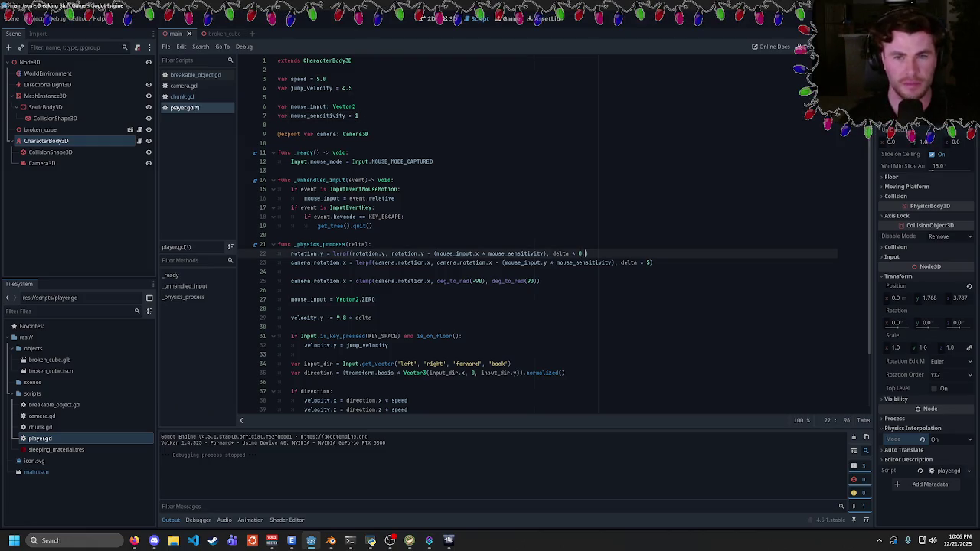
double_click(648, 262)
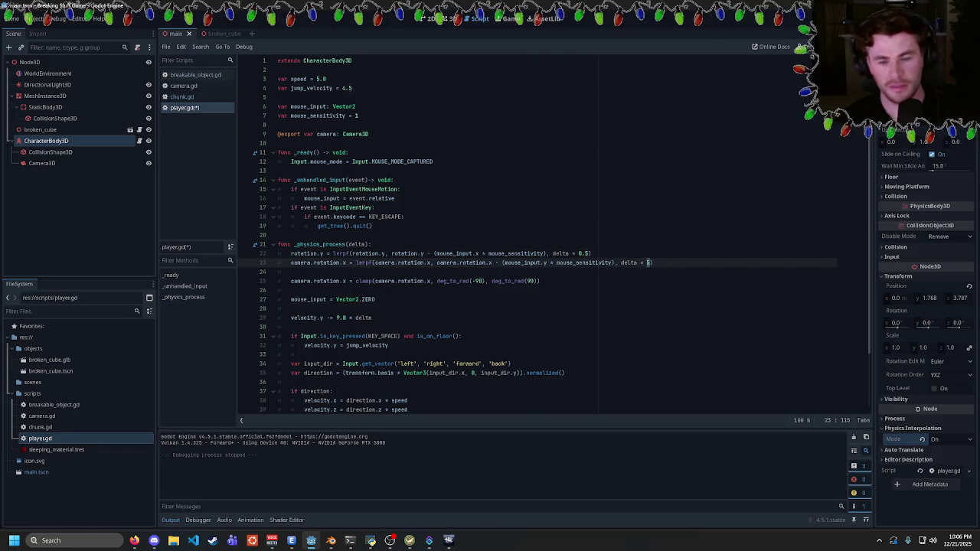
type("0.")
key("F5")
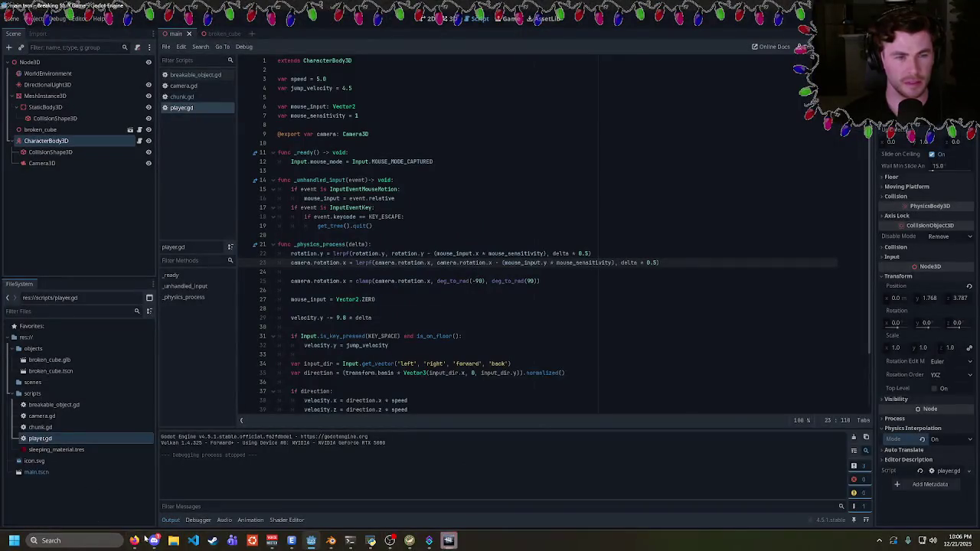
- Bring up Discord and open a friend's direct-message conversation
left_click(135, 540)
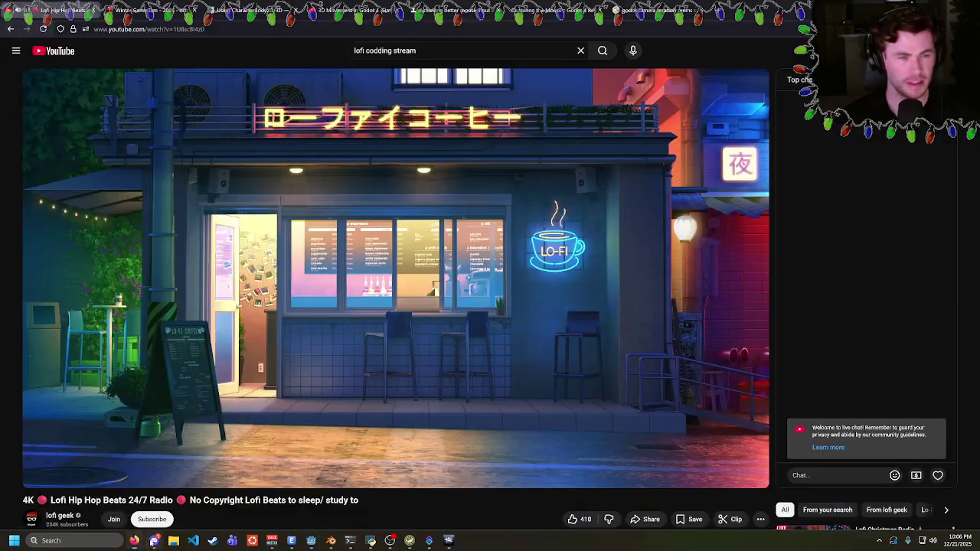
left_click(154, 541)
left_click(18, 47)
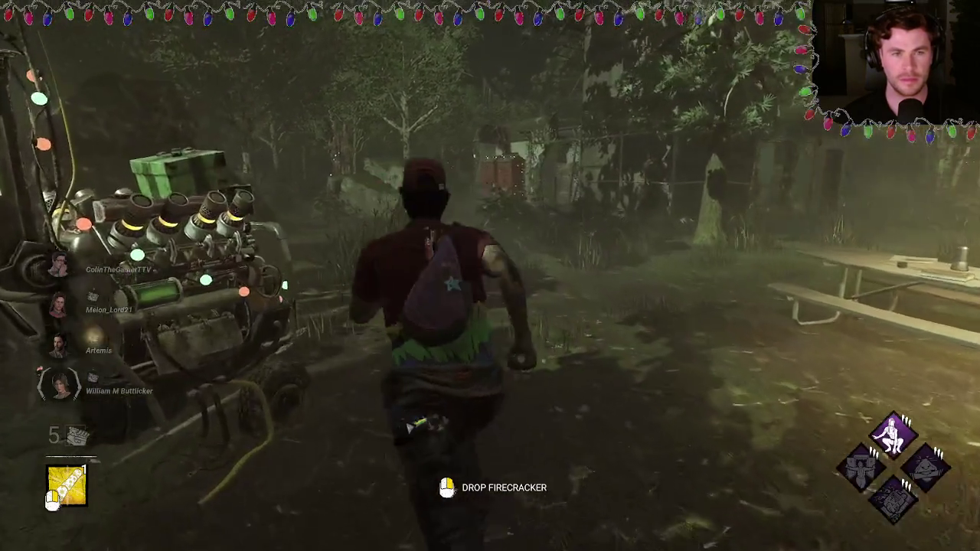
- Step out of the locker and repair a nearby generator, hitting a skill check
left_click(490, 276)
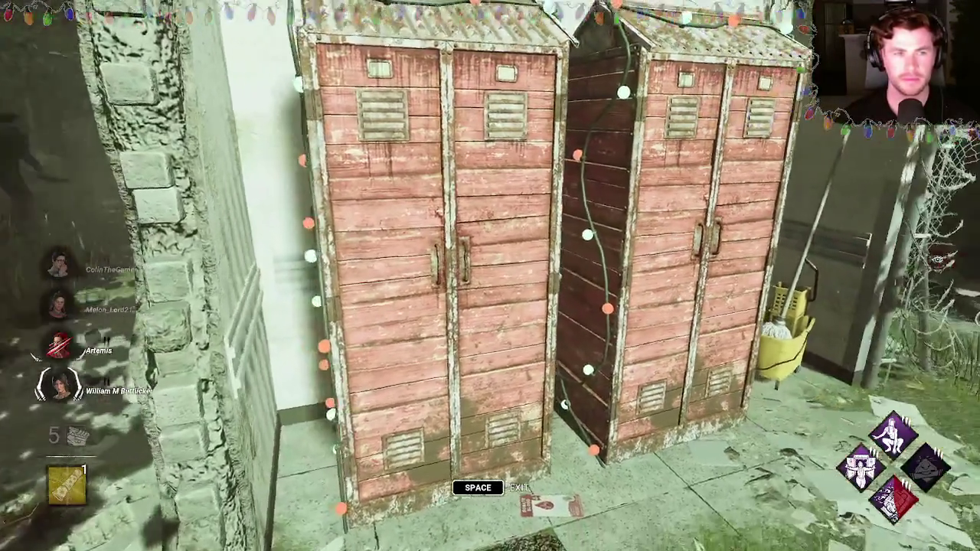
key("space")
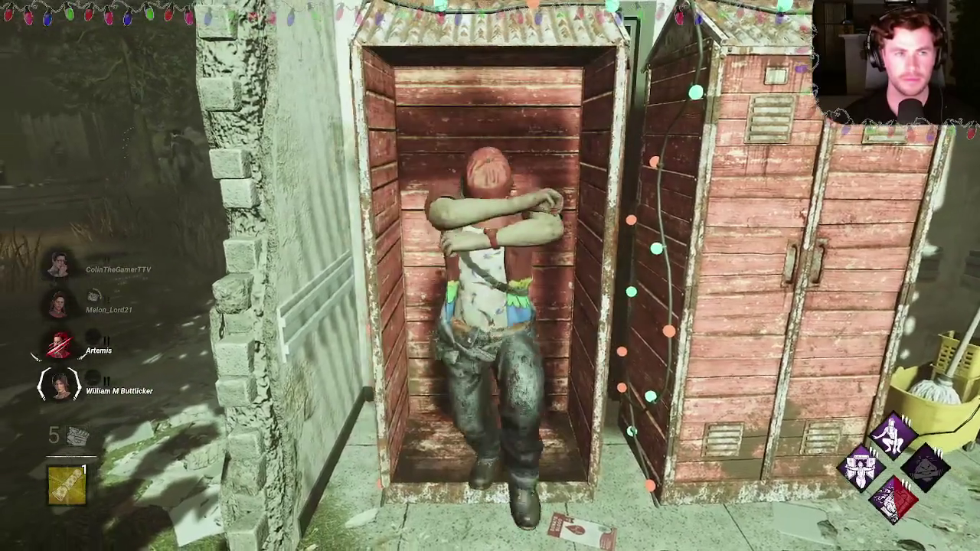
key("w")
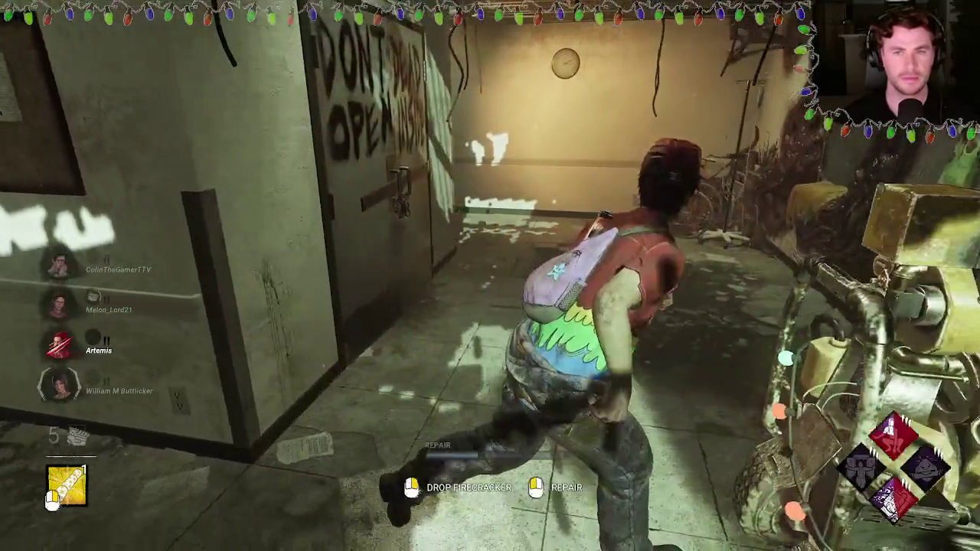
left_click(490, 276)
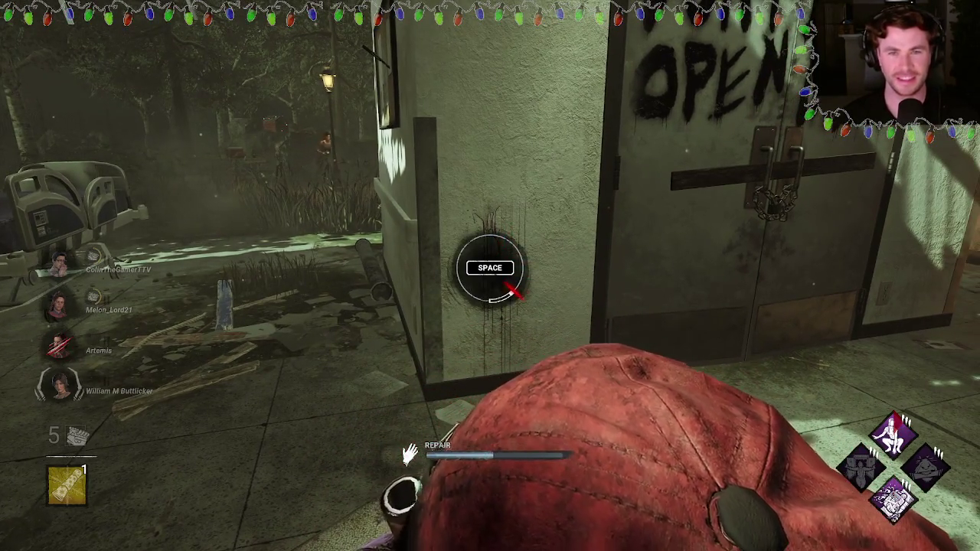
key("space")
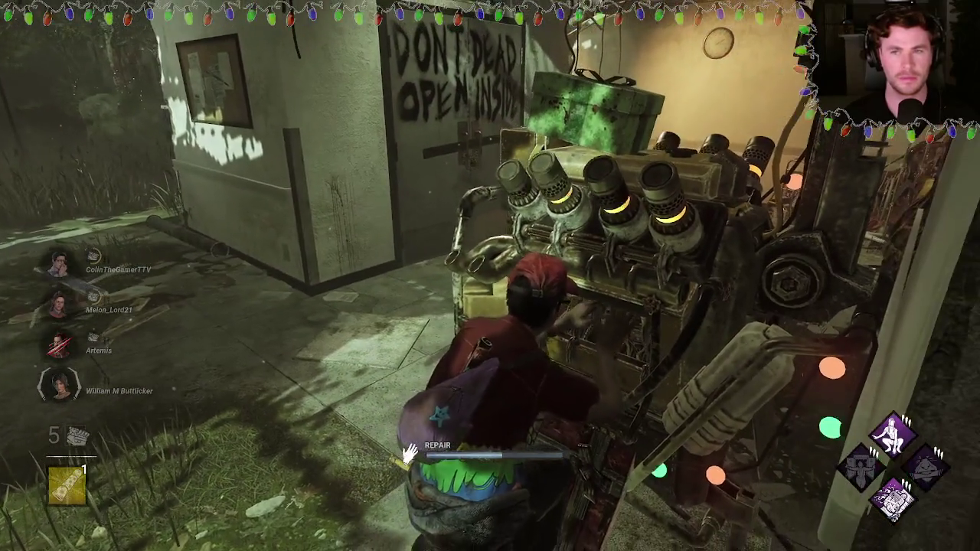
key("w")
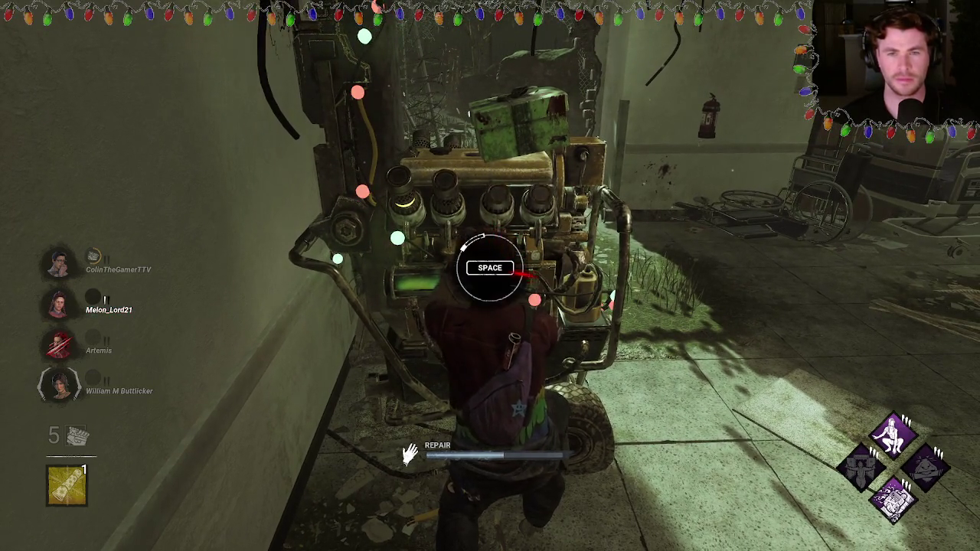
- Abandon the generator and sprint around the pallet and rock to loop the killer
key("shift+w")
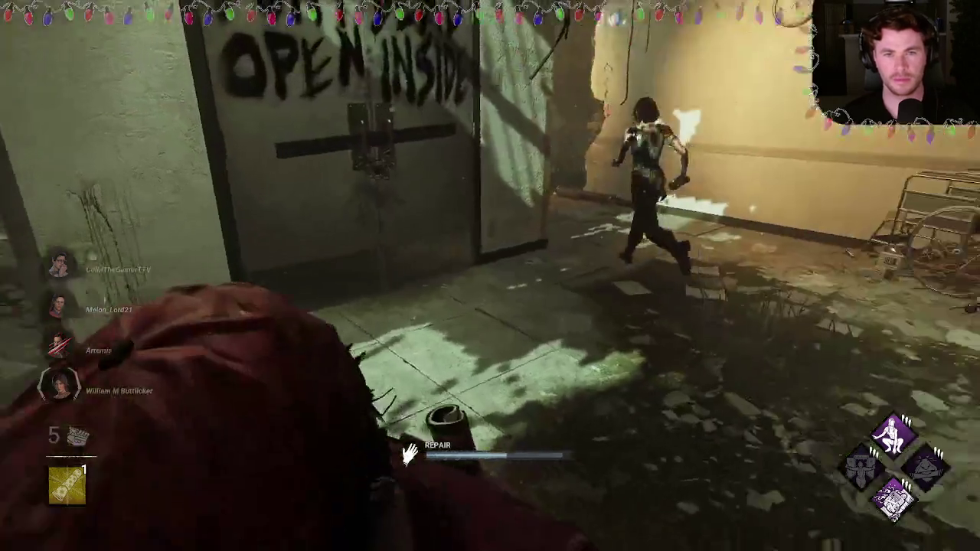
key("shift+w")
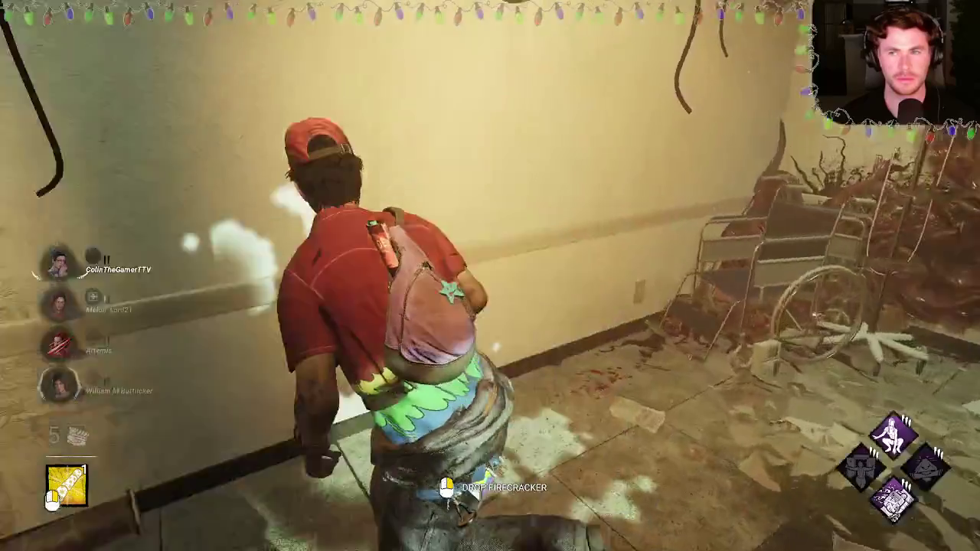
key("shift+w")
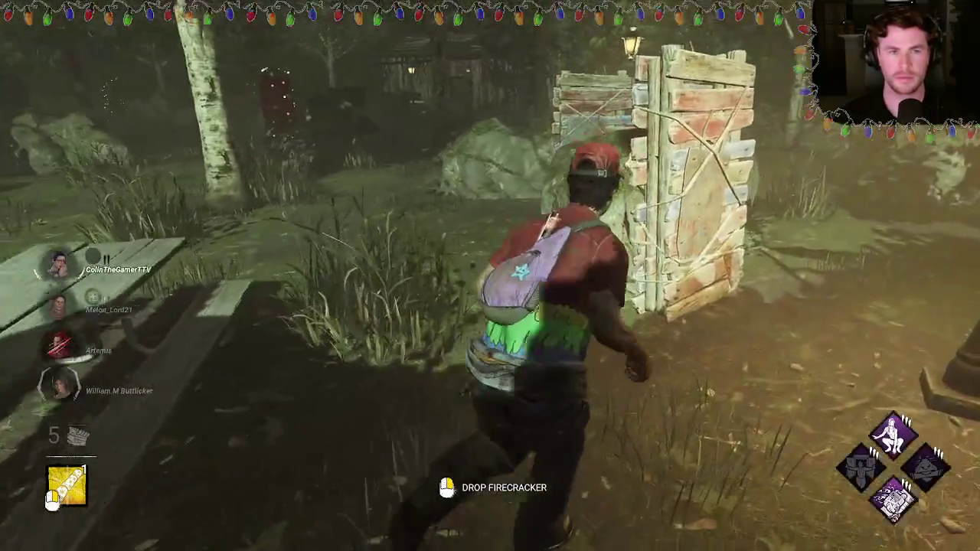
key("shift+w")
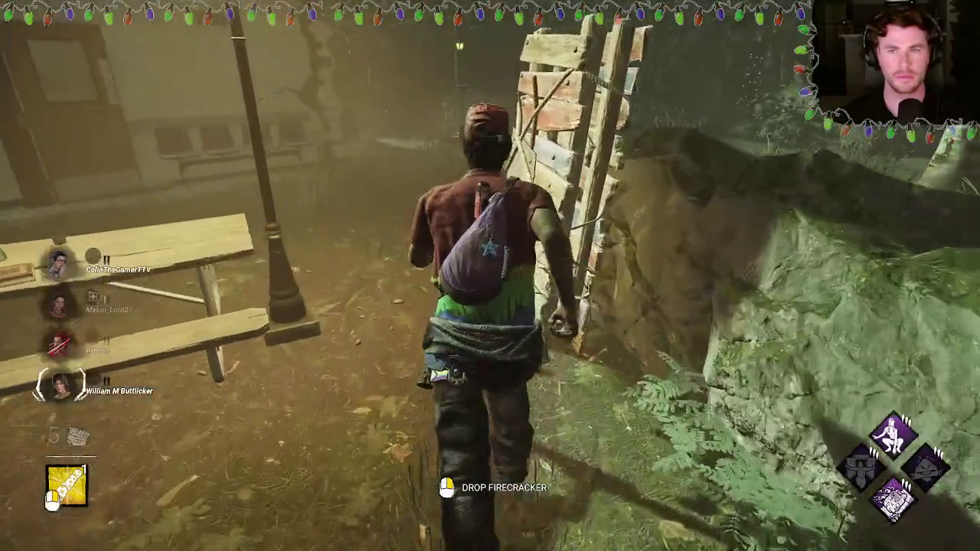
key("shift+w")
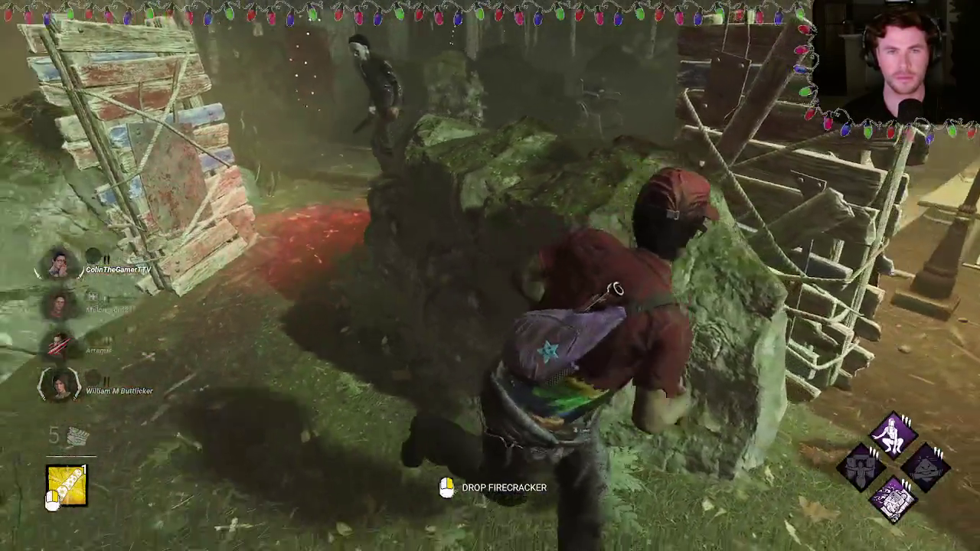
key("shift+w")
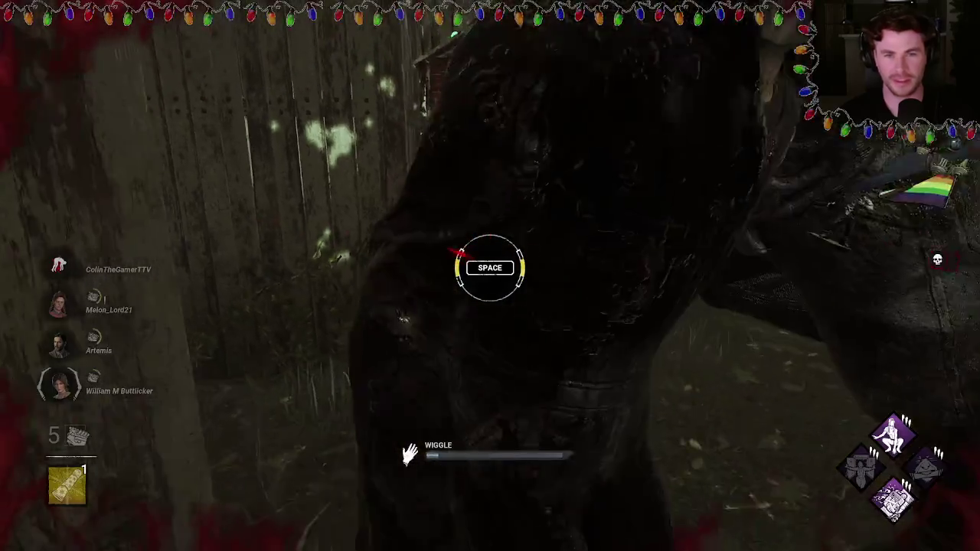
- Wiggle free from the killer, crouch toward the tree, then switch via Discord back to Godot
key("space")
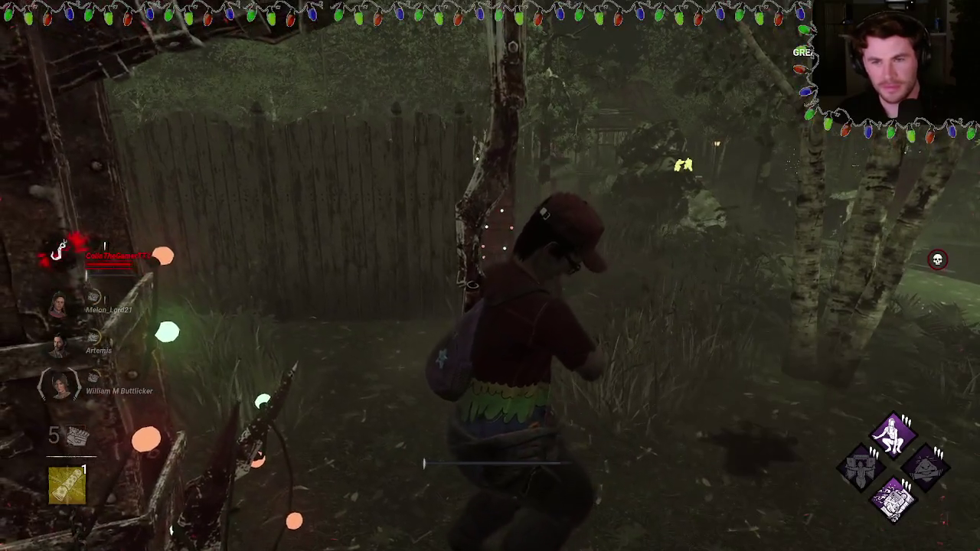
key("ctrl")
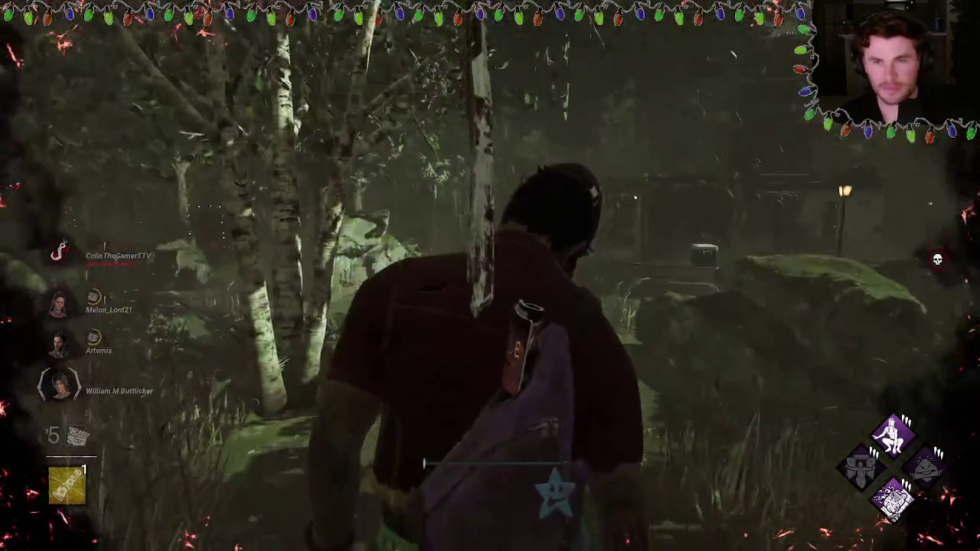
key("alt+Tab")
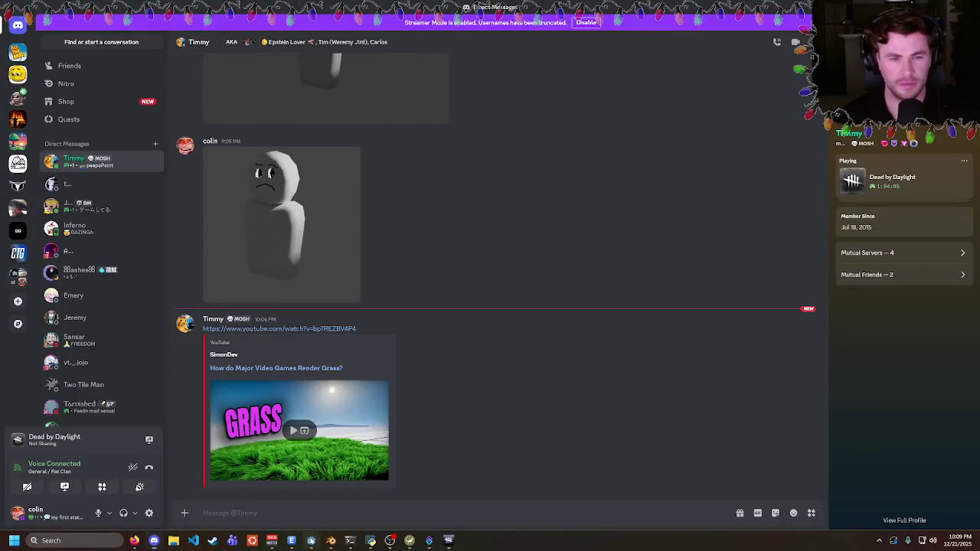
key("alt+Tab")
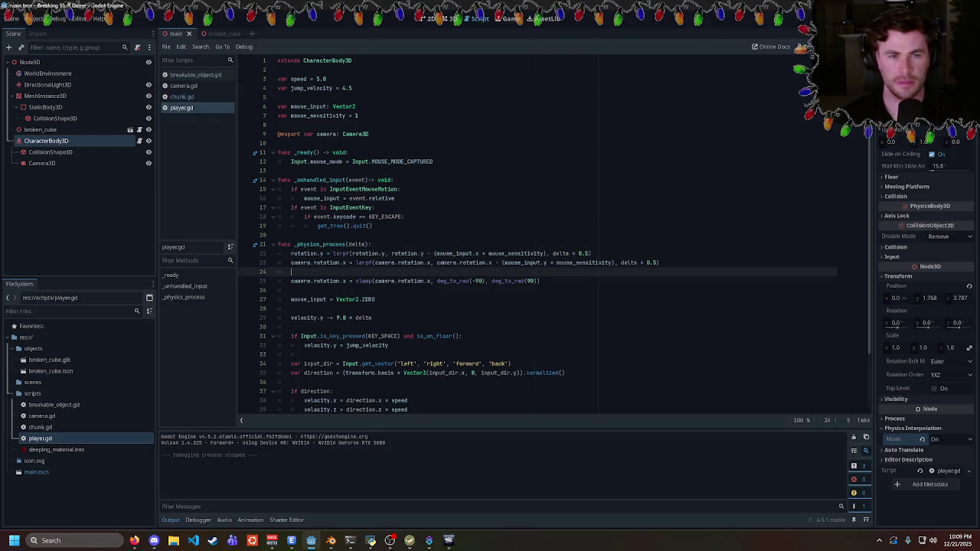
- Launch the Breaking Stuff project with F5 and watch the cube shatter into red fragments
key("F5")
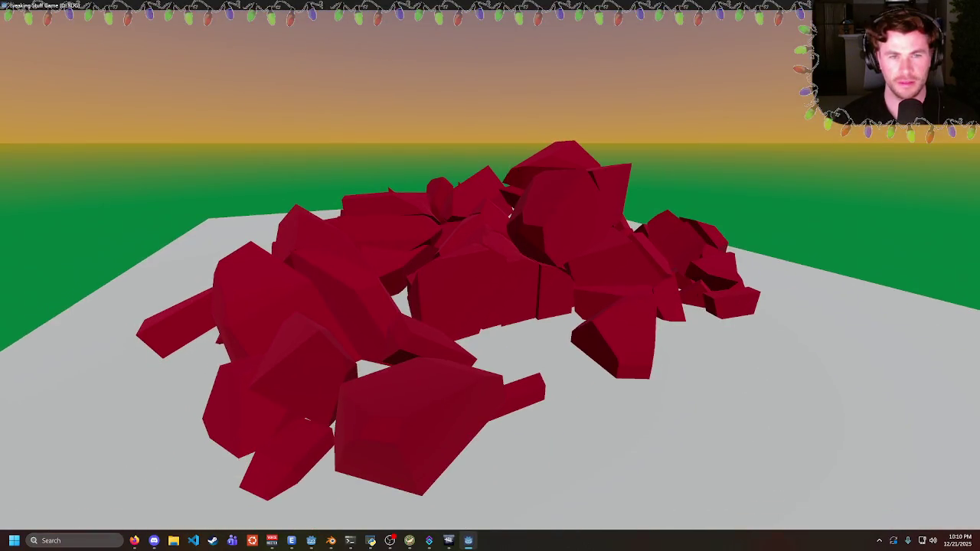
- Quit the running Breaking Stuff test game with Escape
key("Escape")
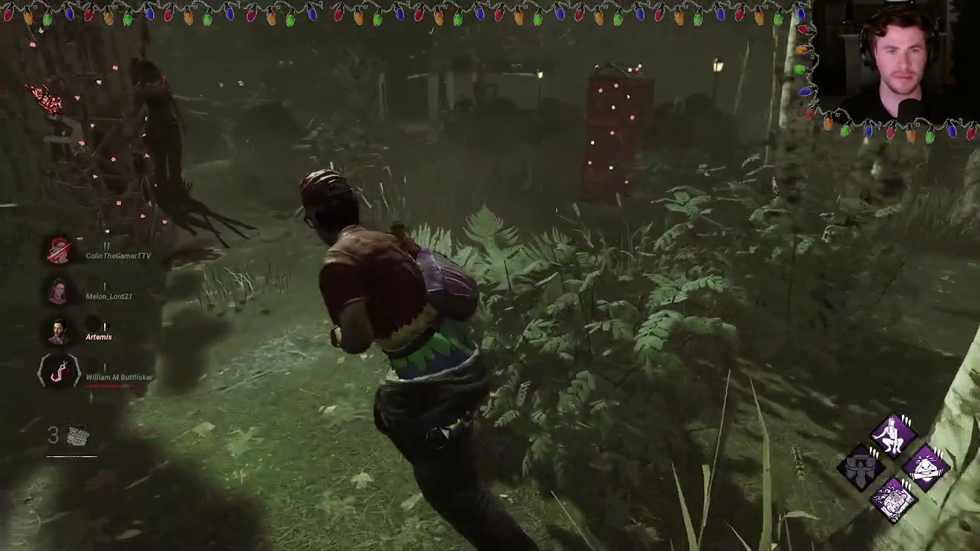
- Unhook the hanging teammate, then Alt+Tab back to player.gd in Godot
key("space")
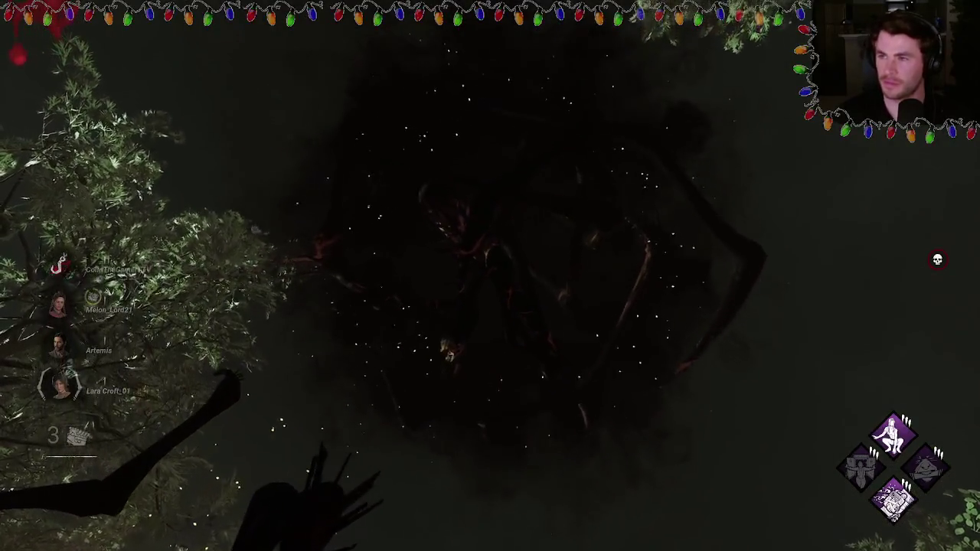
key("alt+Tab")
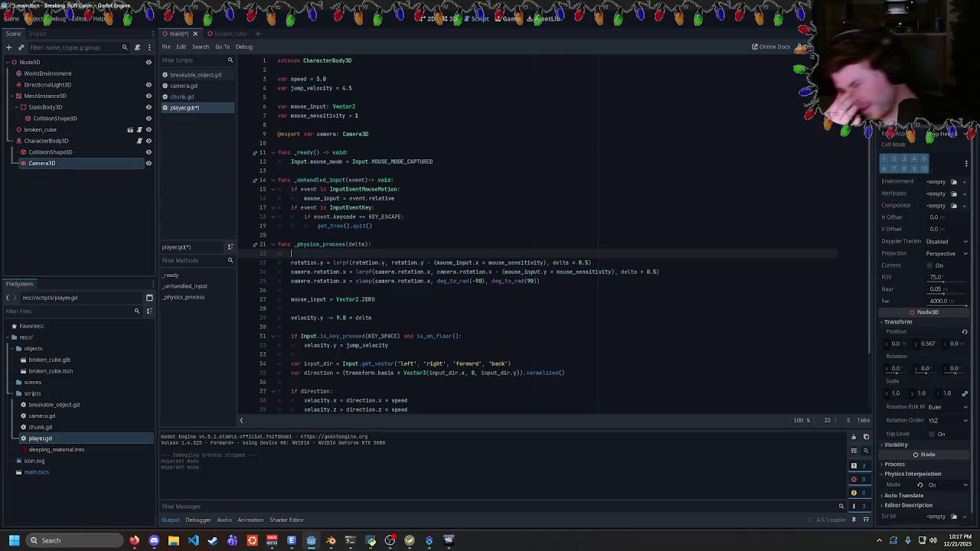
- Start an unfinished camera.basis = assignment on blank line 22 of player.gd
type("camera.basis")
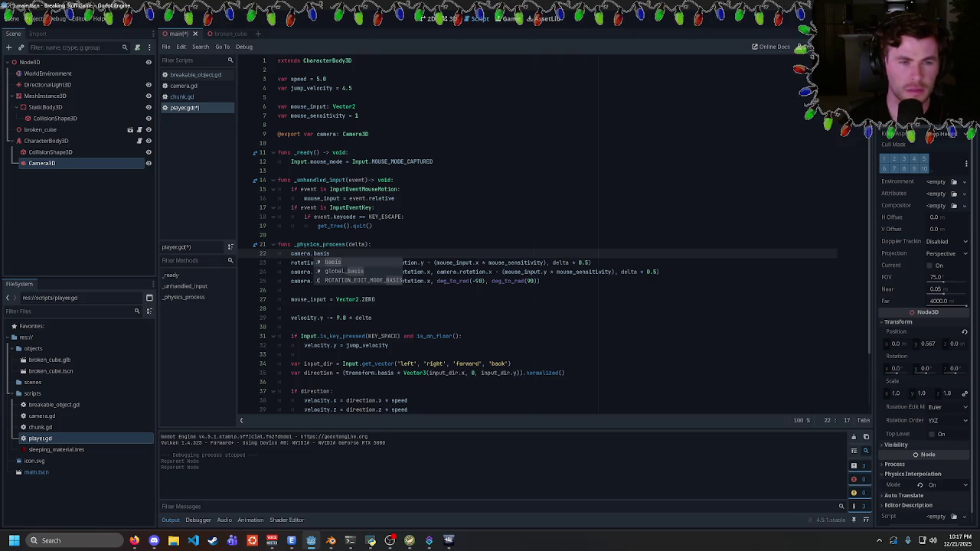
type(" =")
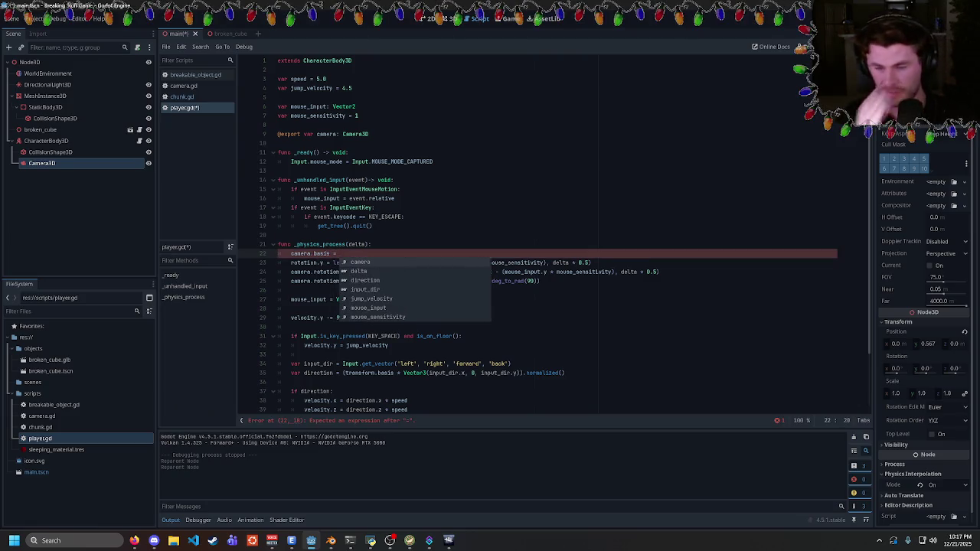
- Bring up the Godot 3D transforms documentation in the browser
left_click(134, 541)
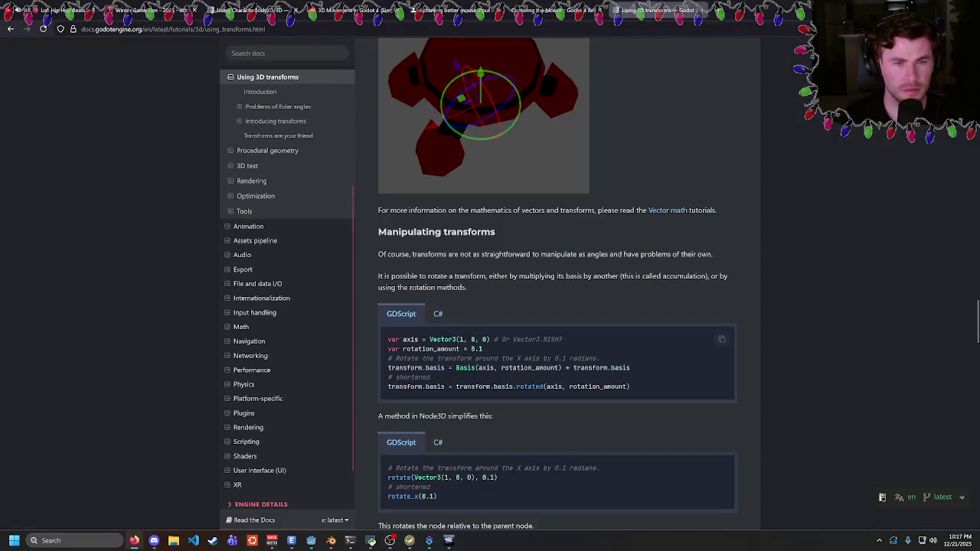
- Read the basis.rotated, rotate_x and rotate_object_local examples, then return to the Godot editor
scroll(464, 304, "down", 2)
left_click_drag(452, 274, 508, 275)
left_click(523, 273)
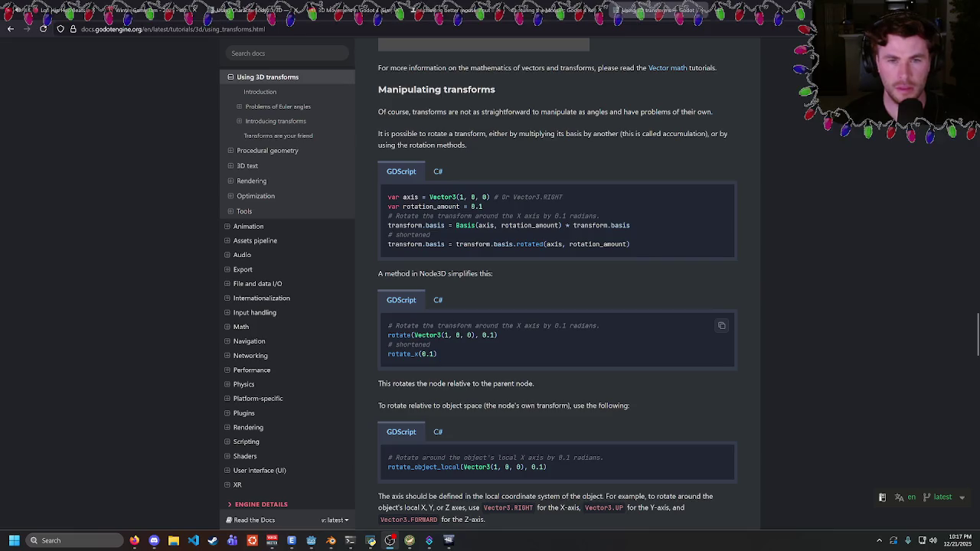
mouse_move(418, 336)
left_mouse_down()
mouse_move(388, 326)
mouse_move(418, 337)
left_mouse_up()
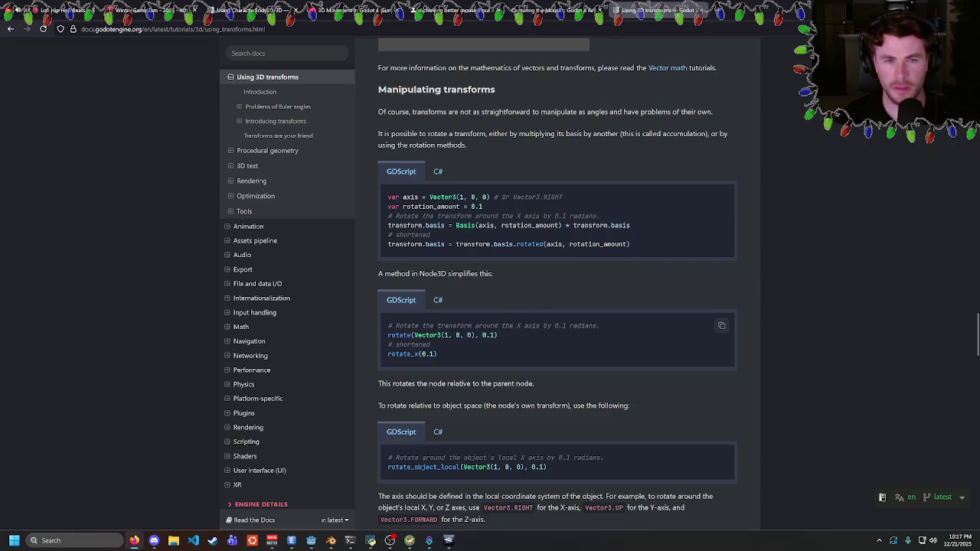
scroll(473, 370, "down", 1)
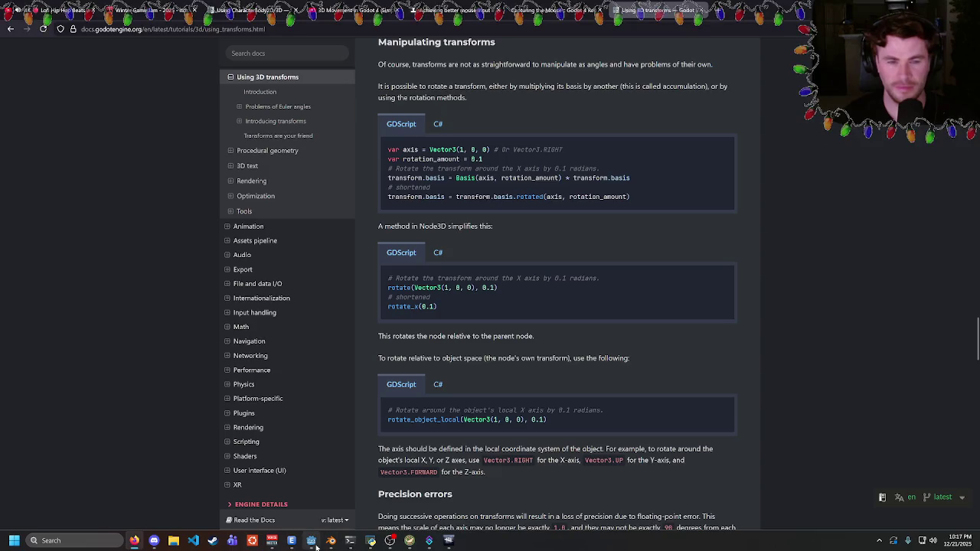
left_click(312, 541)
- Change camera.basis on line 22 into a camera.rotate_x call
left_click(322, 253)
double_click(322, 253)
type("rotate")
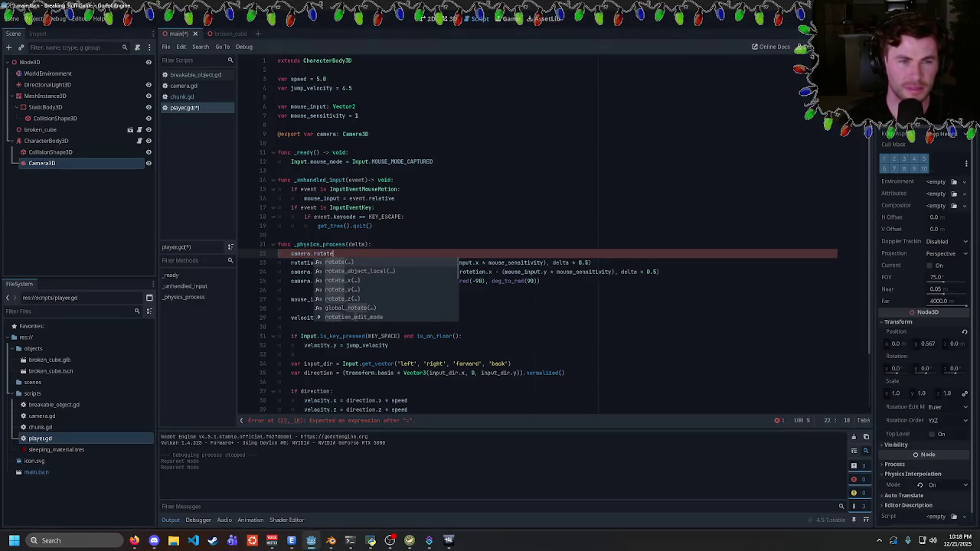
left_click(360, 208)
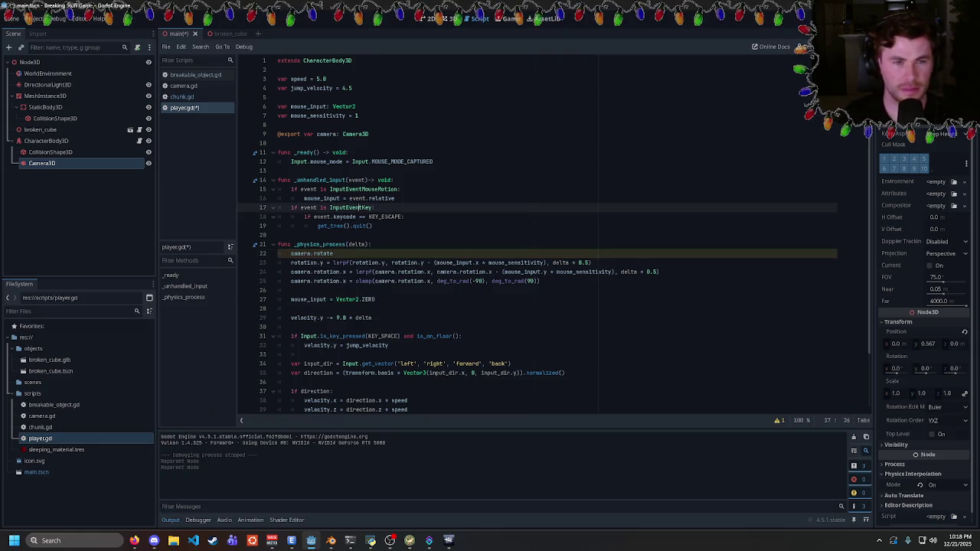
left_click(334, 253)
type("_x(")
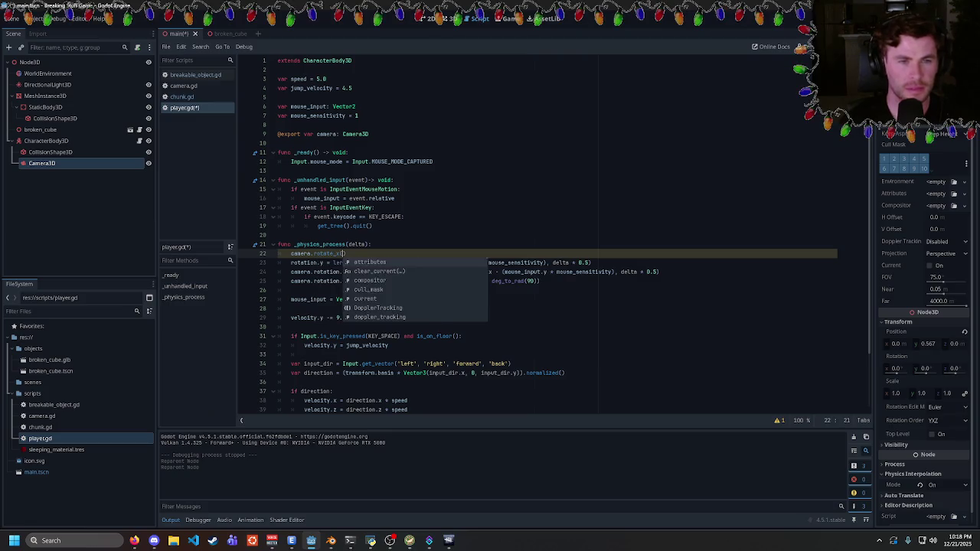
key("Return")
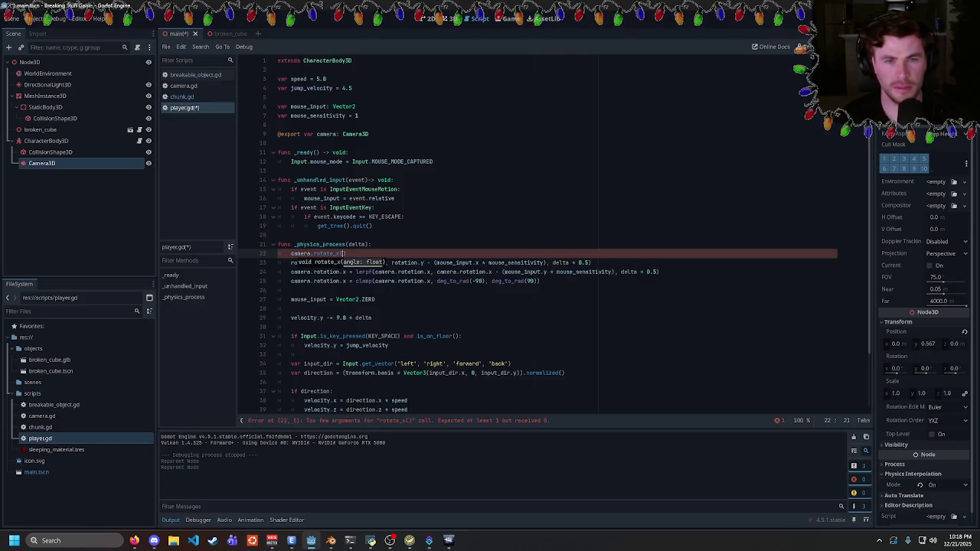
- Pass mouse_input.x * mouse_sensitivity as the camera.rotate_x argument
left_click(434, 263)
left_click_drag(433, 263, 545, 262)
type("(")
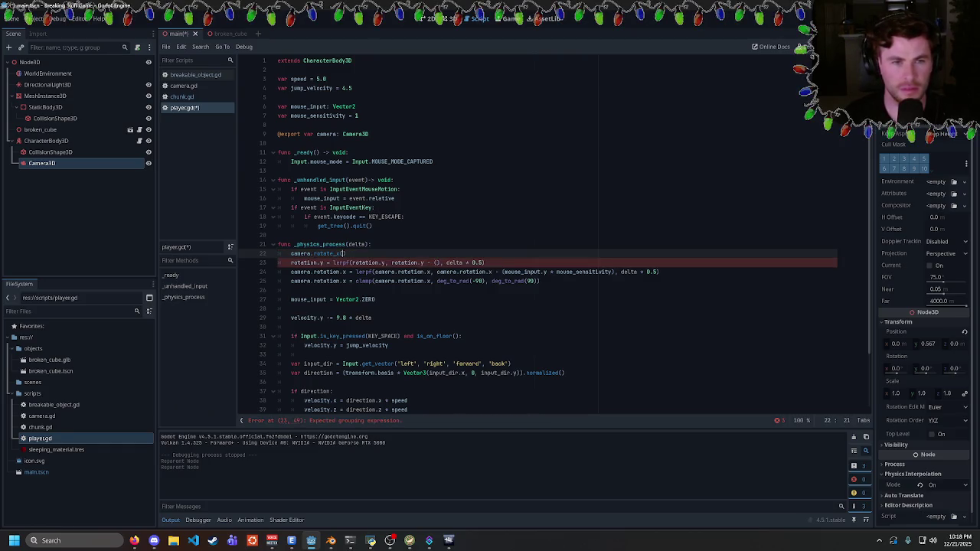
left_click(384, 257)
key("Left")
type("mouse_input.x * mouse_sensitivity")
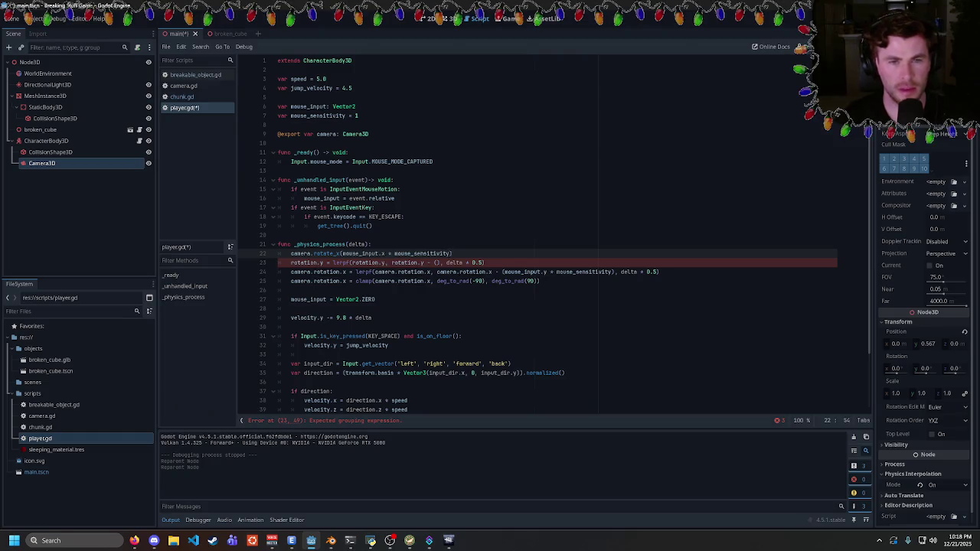
- Add rotate_y(mouse_input.x * mouse_sensitivity) on a new line under the function header
left_click(372, 245)
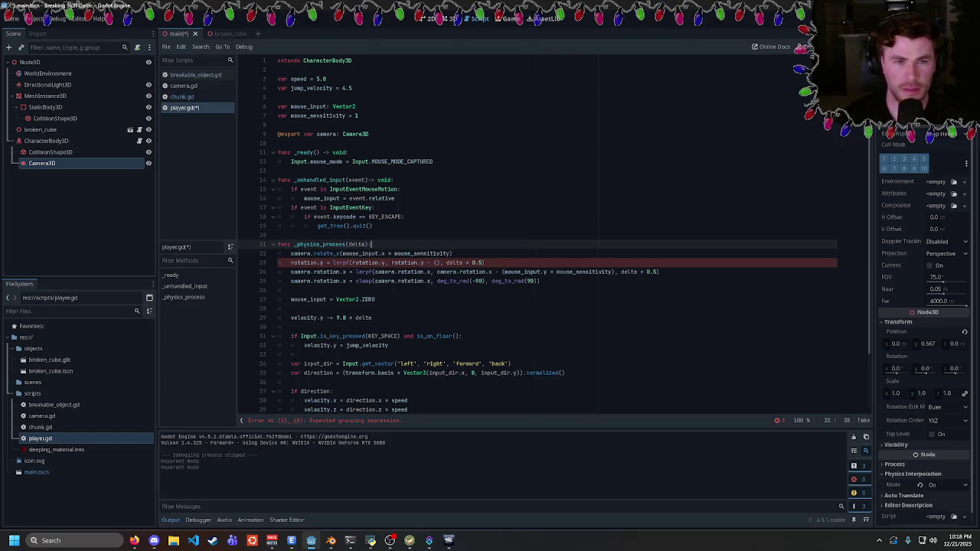
key("Return")
type("ro")
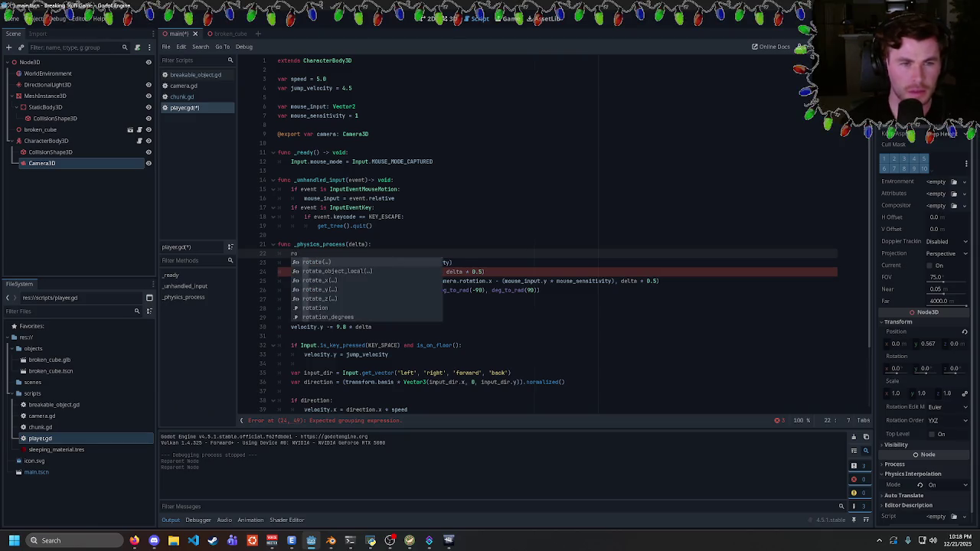
type("tate_y")
key("Escape")
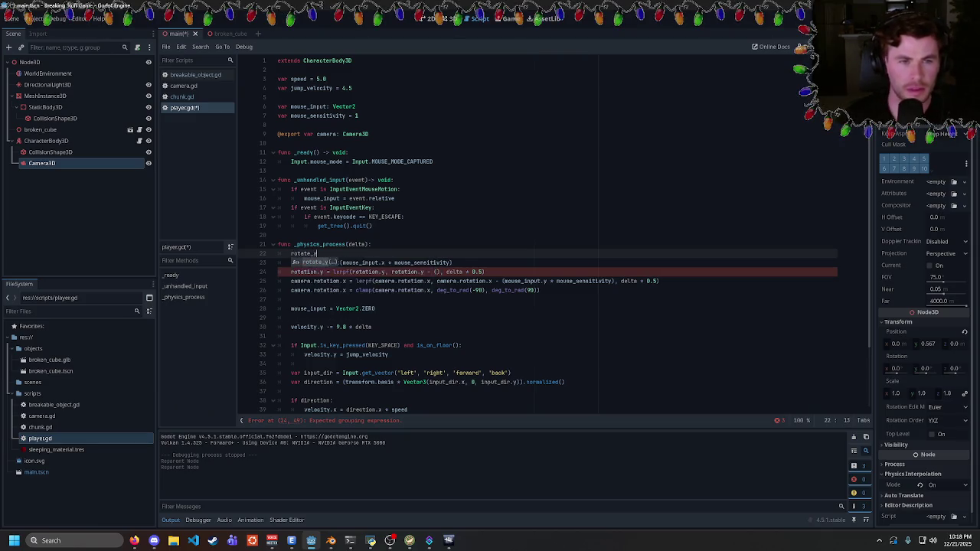
left_click(372, 245)
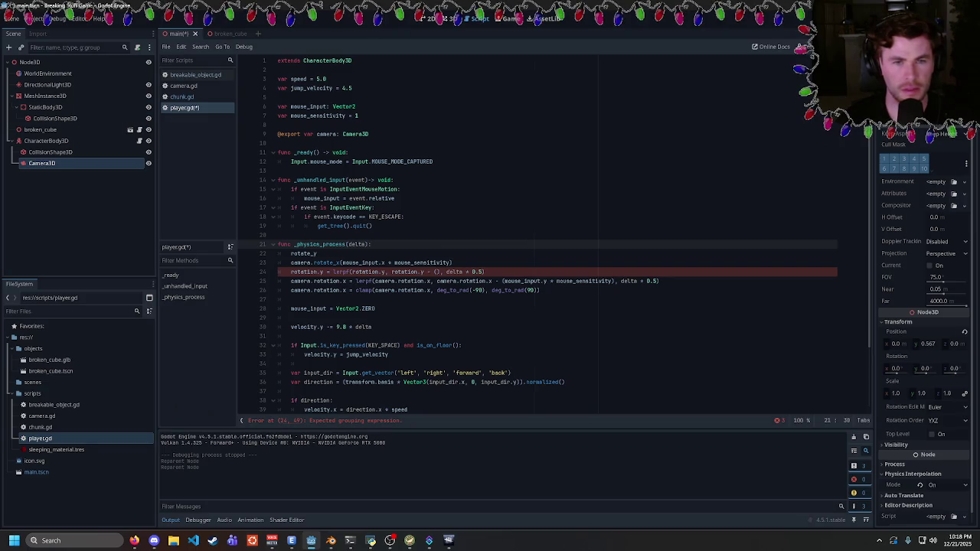
left_click(408, 263)
left_click_drag(341, 263, 450, 263)
key("ctrl+c")
left_click(319, 254)
type("(")
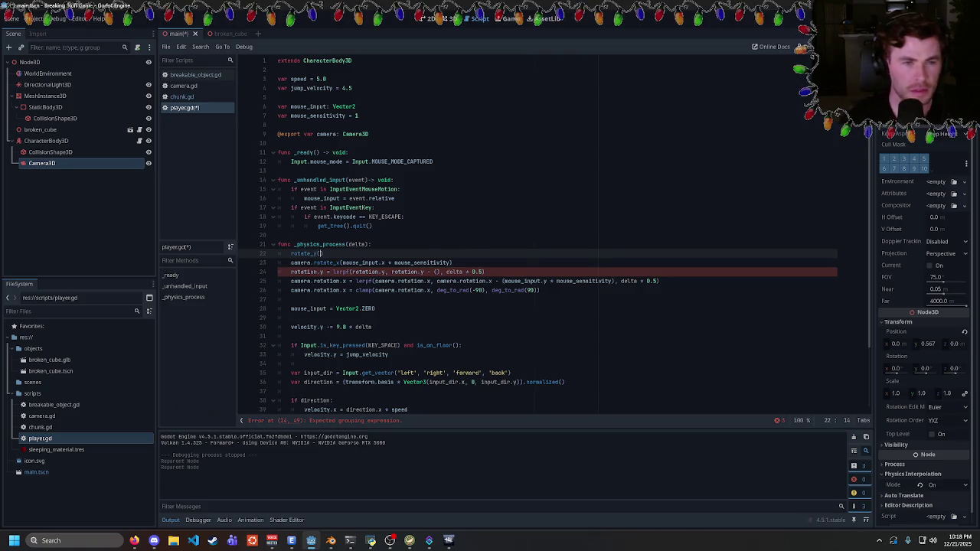
key("ctrl+v")
type(")")
- Delete the two old lerp rotation lines, save player.gd and run the game
left_click(541, 291)
left_click_drag(283, 290, 282, 271)
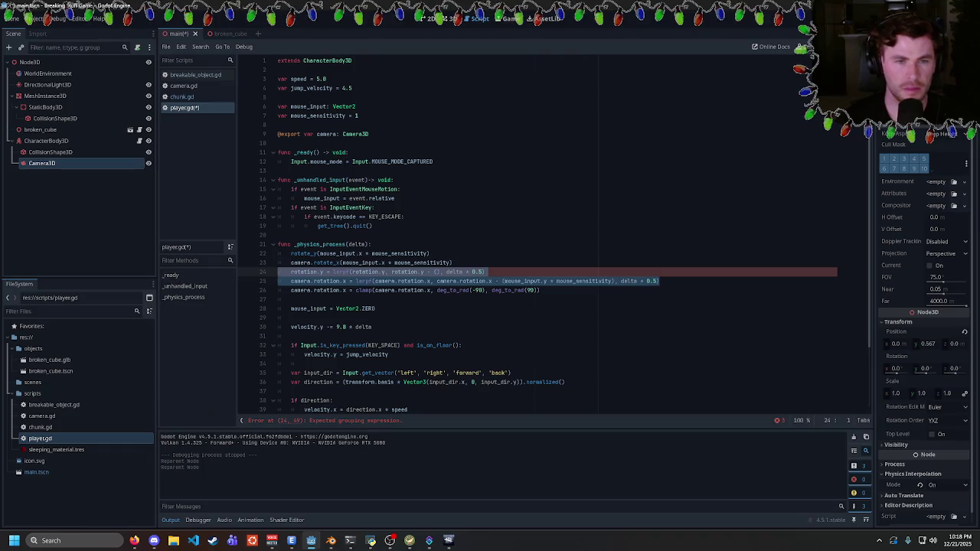
key("BackSpace")
key("BackSpace")
key("ctrl+s")
key("F5")
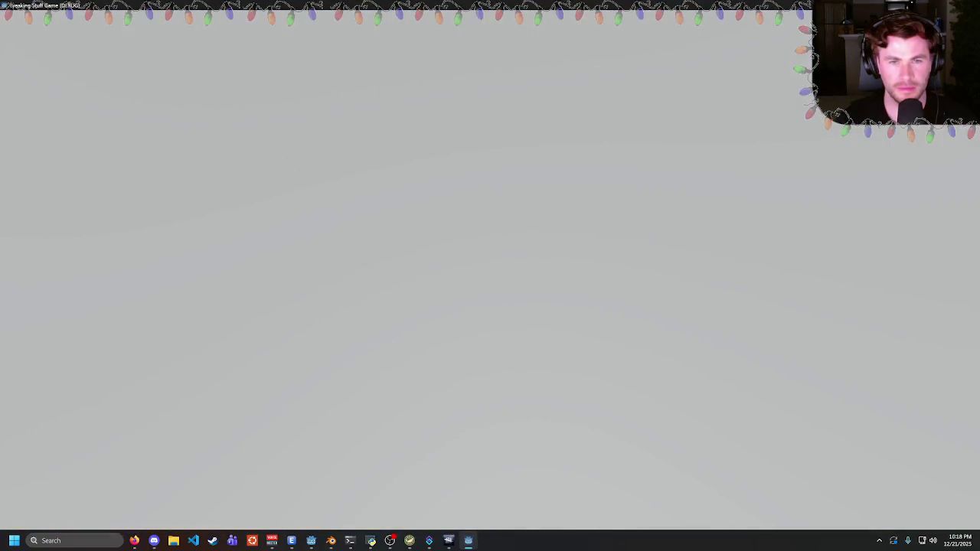
- Quit the game and check where mouse_sensitivity is used on the rotate_y line
key("Escape")
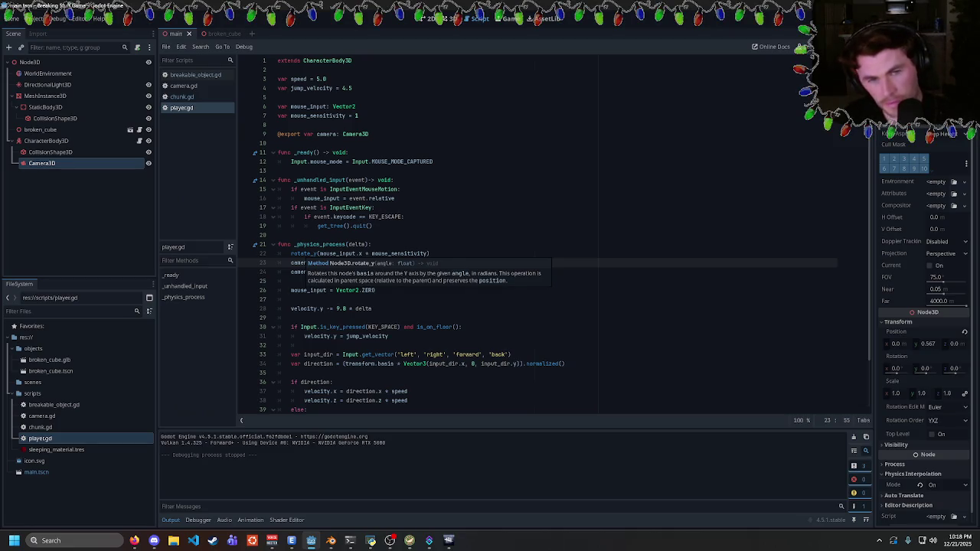
left_click(337, 253)
double_click(337, 253)
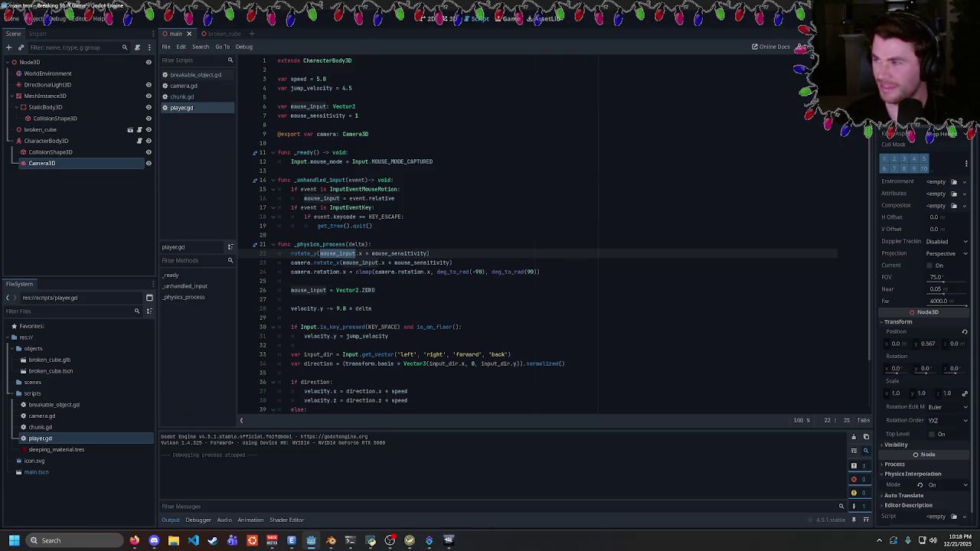
double_click(400, 253)
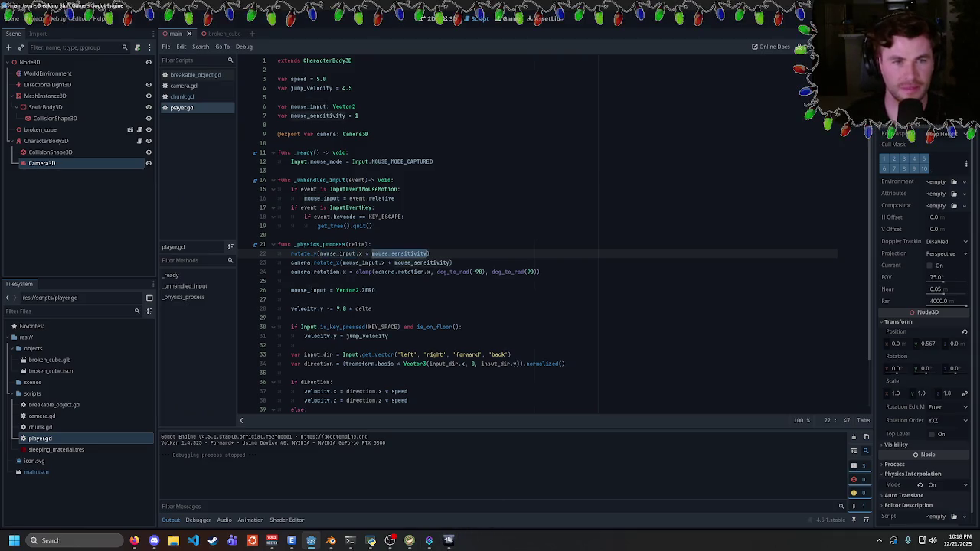
- Lower mouse_sensitivity on line 7 from 1 to 0.03 and rerun the game
left_click(359, 116)
key("BackSpace")
type("0.03")
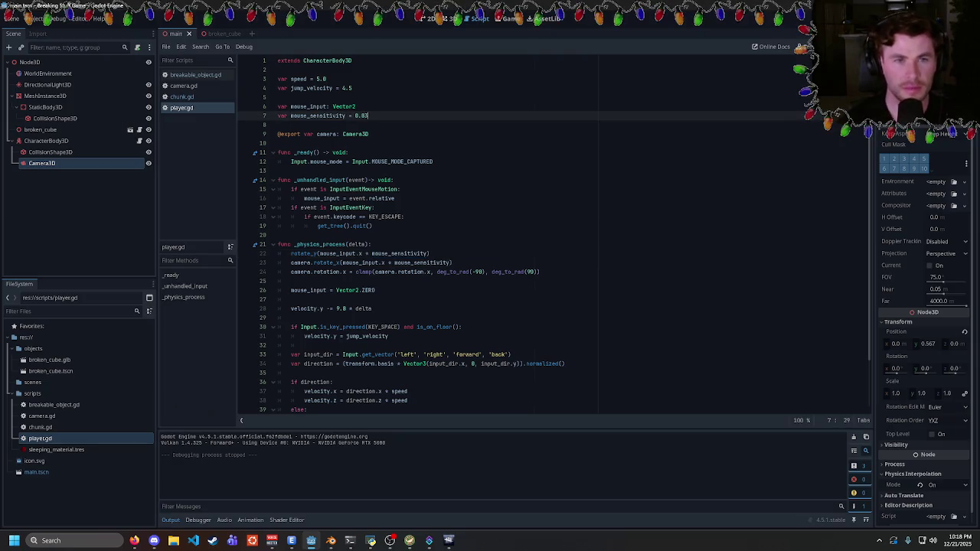
key("F5")
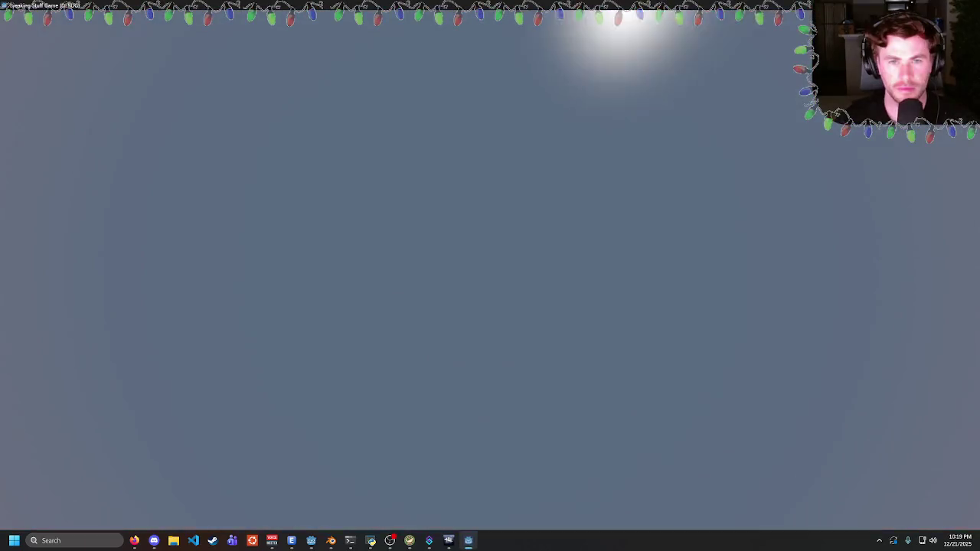
- Retype the line 23 camera call as rotate_x( and run the game to test it
key("Escape")
left_click(320, 253)
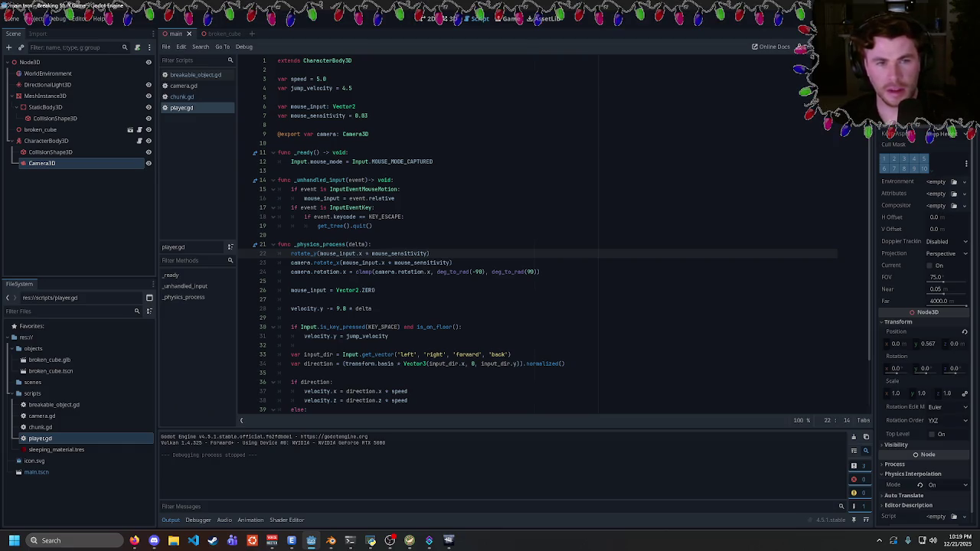
double_click(325, 263)
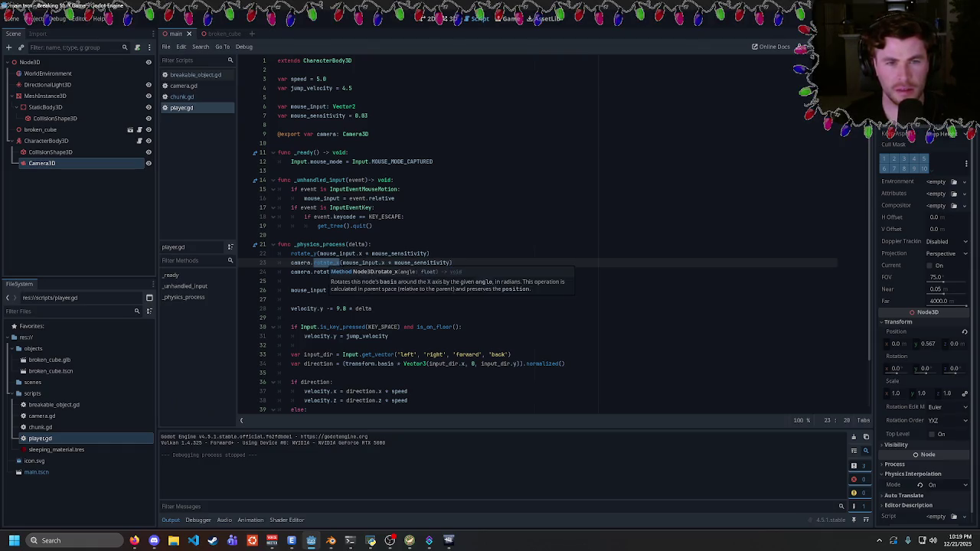
type("rotate_x(")
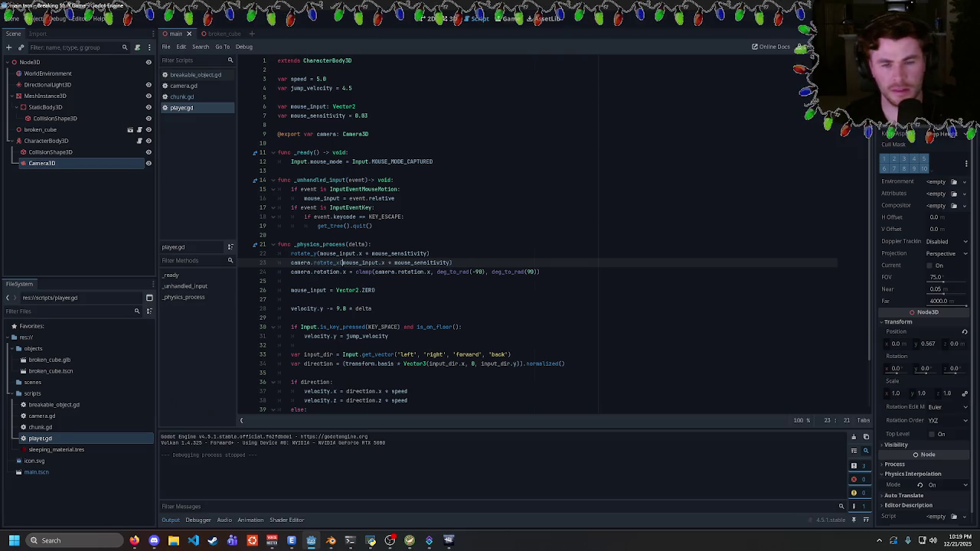
key("F5")
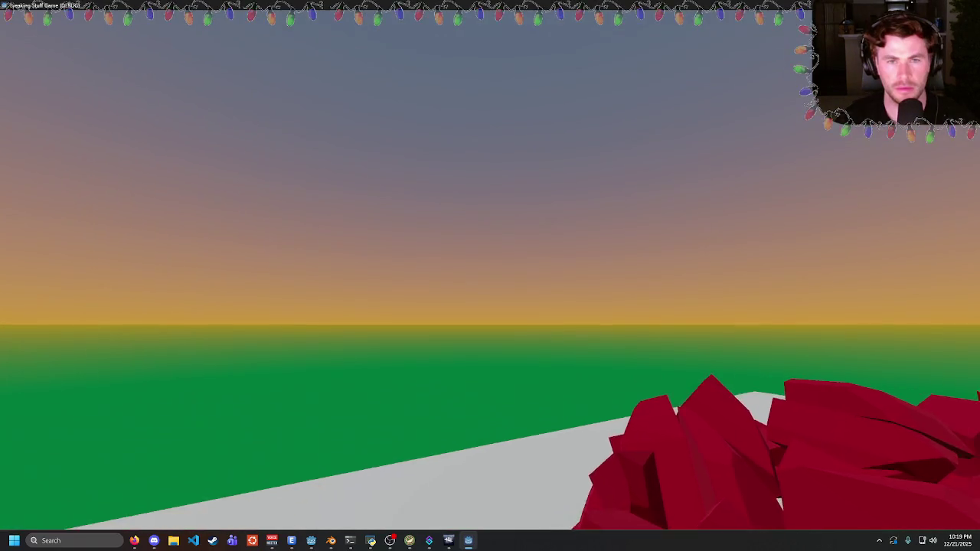
- Close the game and review the rotate_y and rotate_x arguments on lines 22–23
key("Escape")
mouse_move(301, 253)
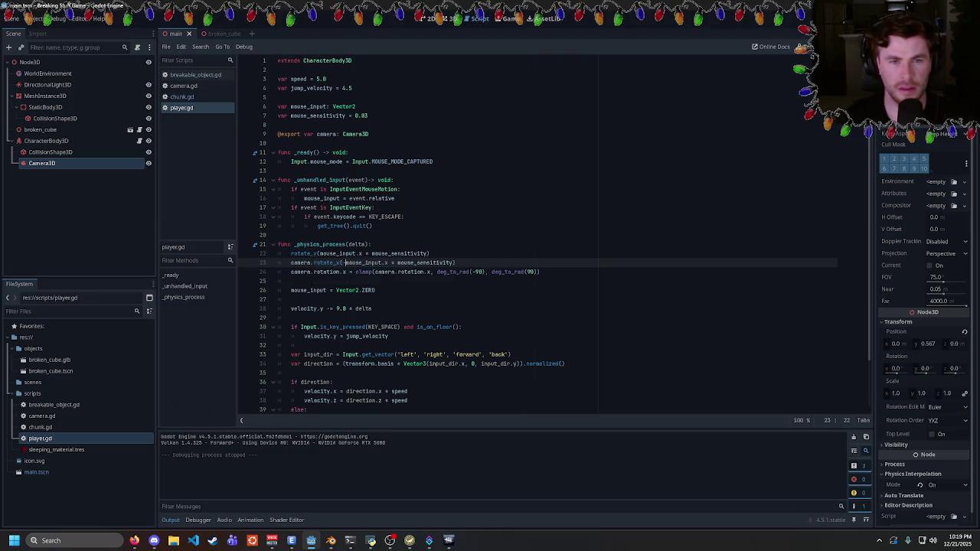
left_click(319, 253)
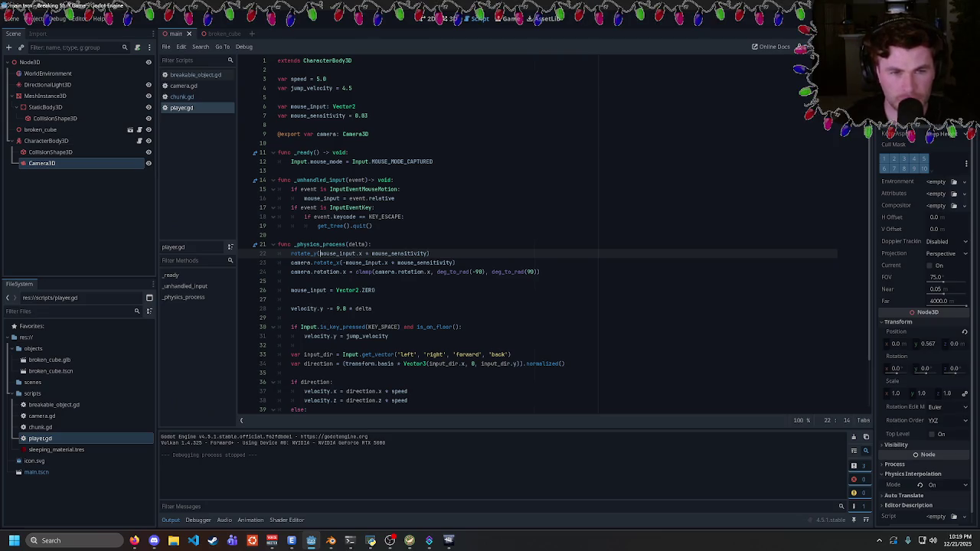
key("ctrl+shift+Right")
key("End")
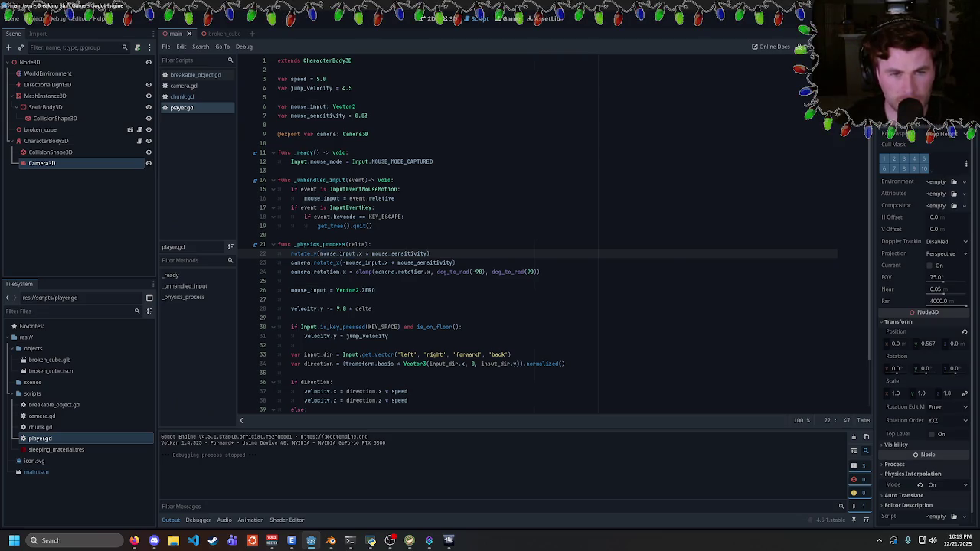
key("Right")
left_click(456, 263)
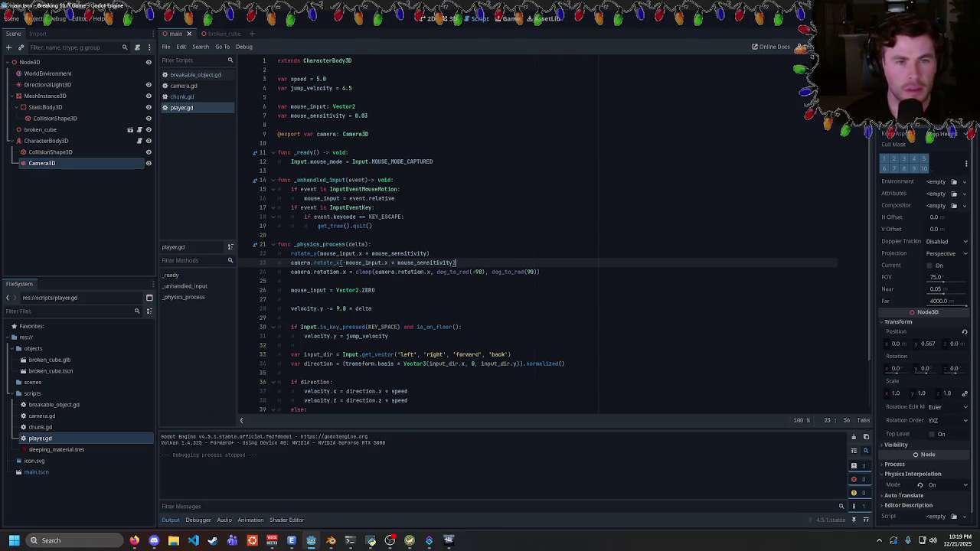
- Comment out the camera clamp line 24 with # and test the unclamped camera
left_click(291, 272)
type("#")
key("F5")
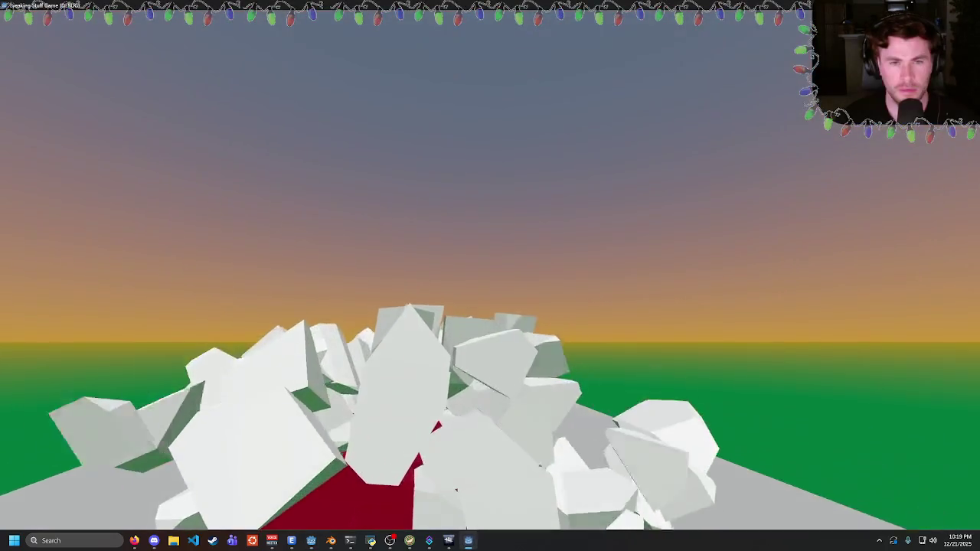
key("F8")
- Check the transforms docs again, then return to player.gd
left_click(134, 541)
scroll(434, 352, "down", 3)
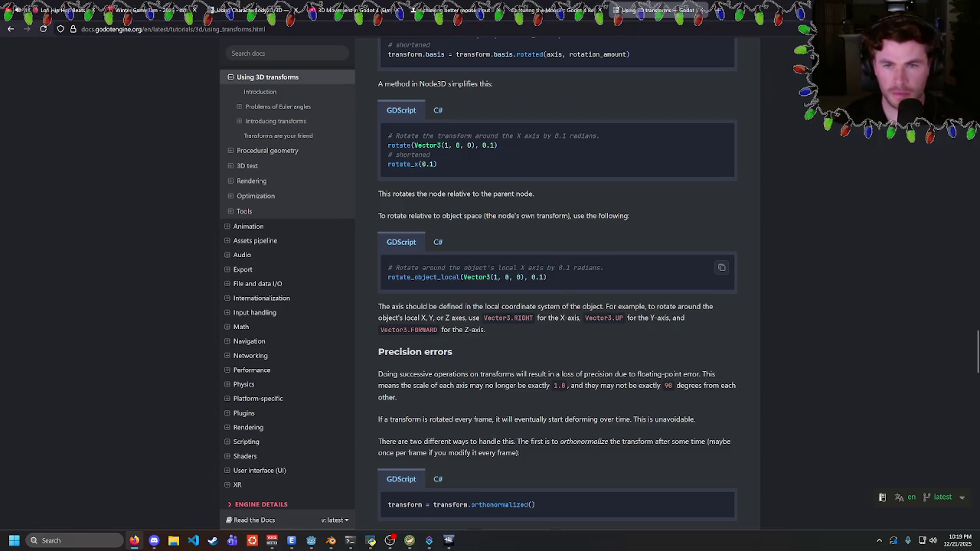
key("alt+Tab")
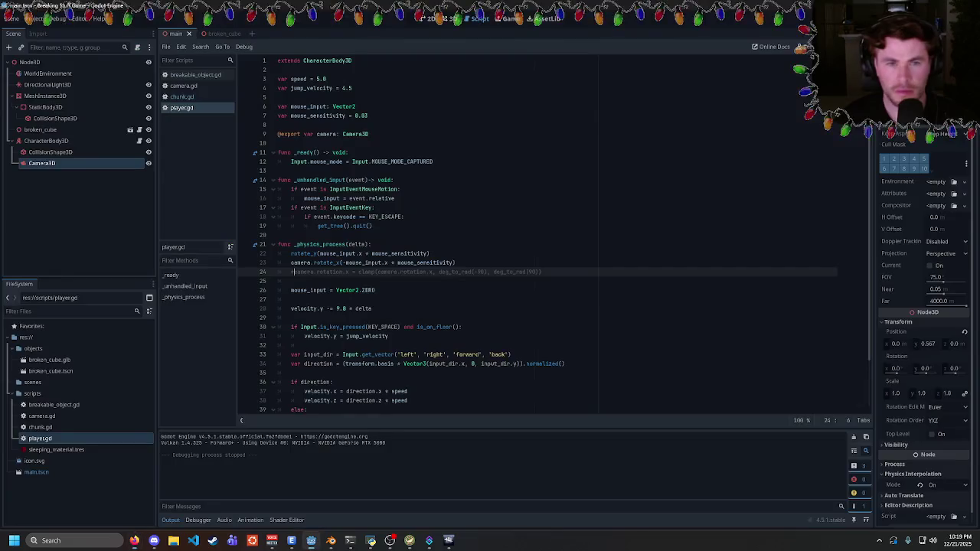
- Comment out the old rotate_y and rotate_x lines and open a new line beneath them
key("alt+Tab")
key("alt+Tab")
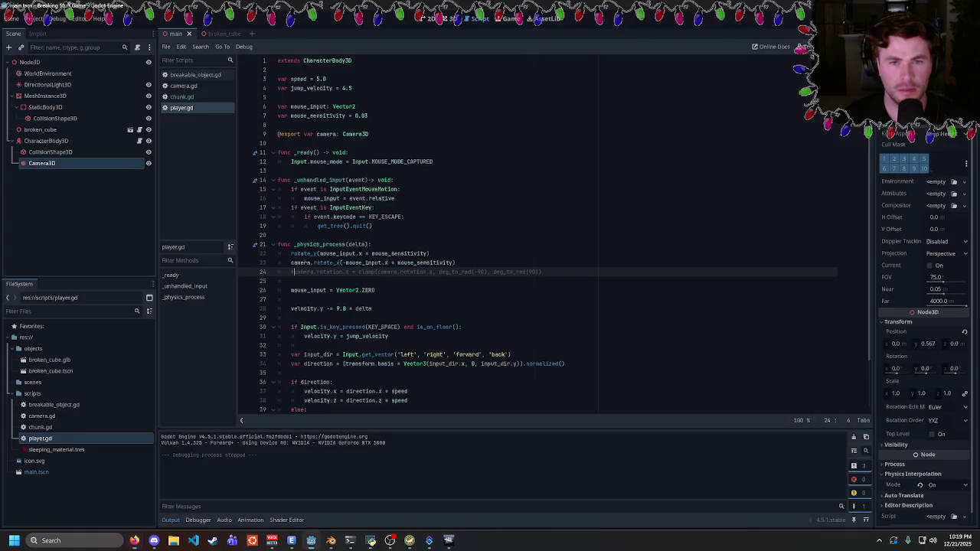
left_click(455, 263)
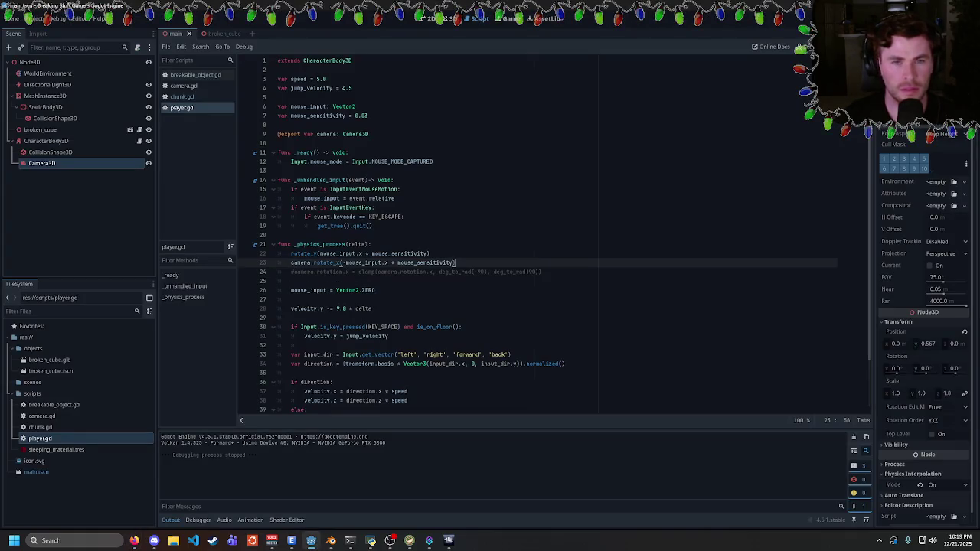
key("Return")
key("Up")
key("Up")
key("ctrl+k")
key("Down")
key("ctrl+k")
key("Down")
- Write rotate_object_local(Vector3.UP, mouse_input.x * mouse_sensitivity) on line 24
type("rotate_object_local")
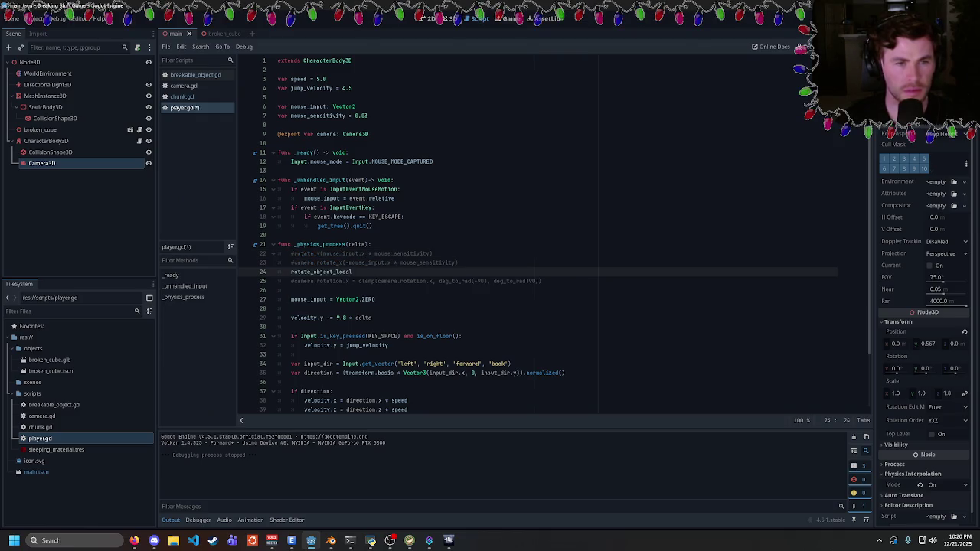
type("(Vector3.")
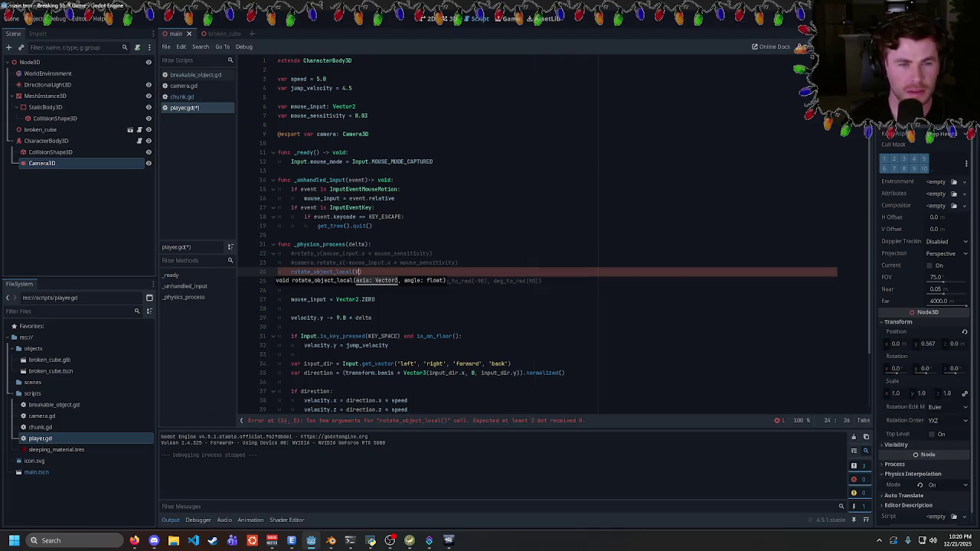
type("FORWARD")
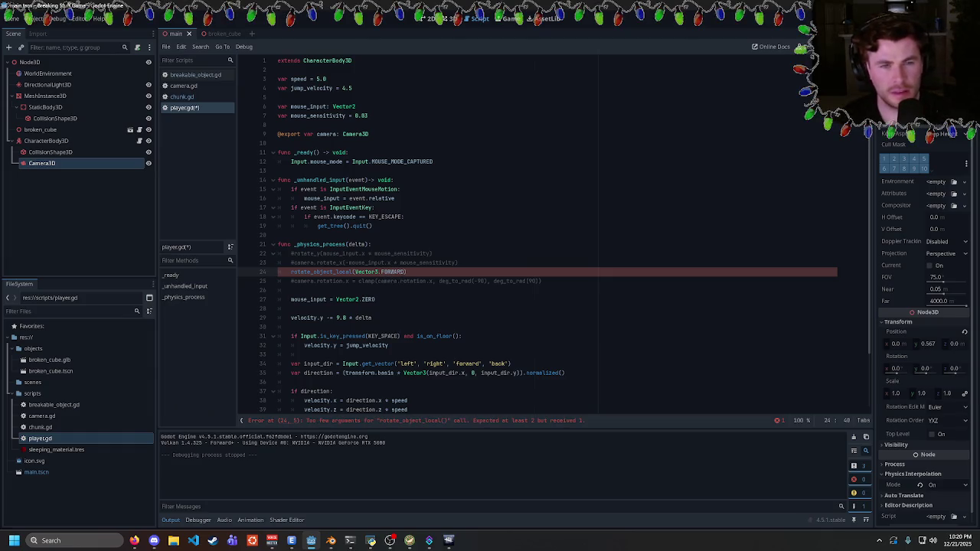
double_click(392, 272)
type("UP")
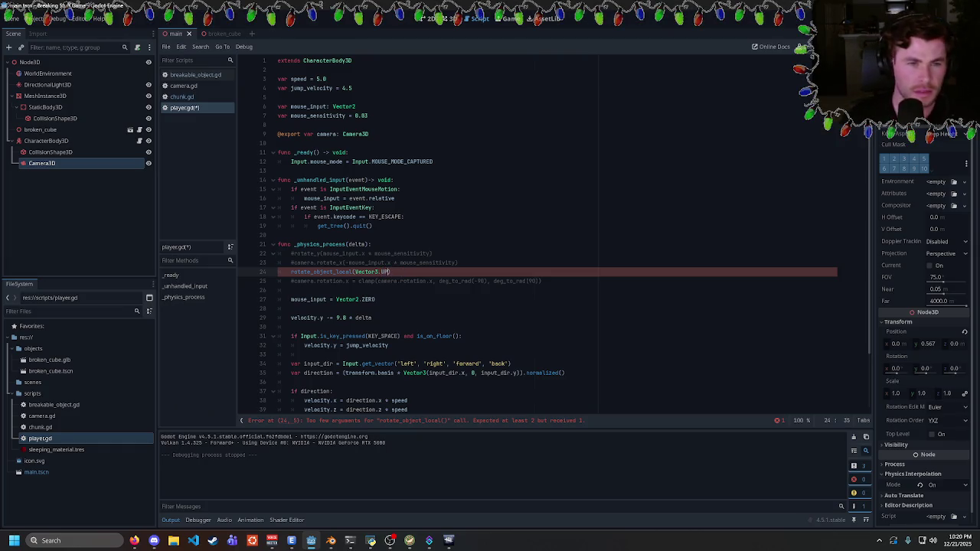
type(",")
left_click_drag(430, 254, 323, 253)
key("ctrl+c")
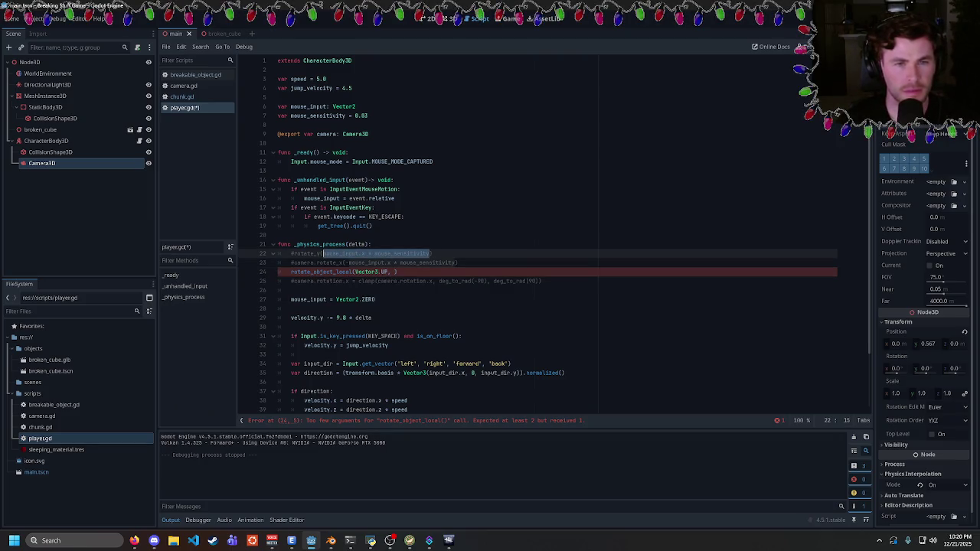
left_click(391, 272)
key("ctrl+v")
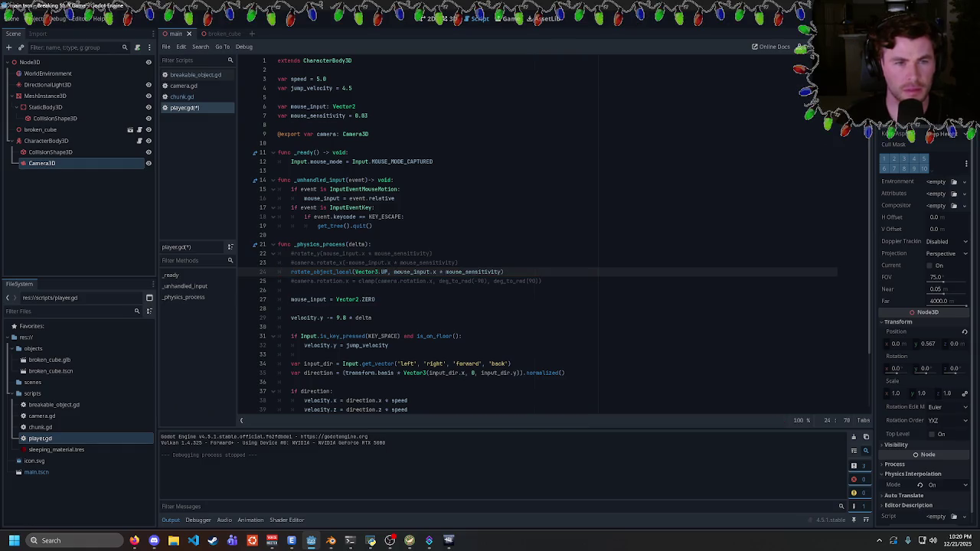
- Copy the commented camera rotate_x line onto line 25 and uncomment it
left_click_drag(292, 263, 458, 263)
key("ctrl+c")
key("Down")
key("End")
key("Return")
key("ctrl+v")
key("ctrl+k")
- Turn line 25 into camera.rotate_object_local(Vector3.FORWARD, ...), save and run the game
left_click(340, 281)
type("e_o")
key("Tab")
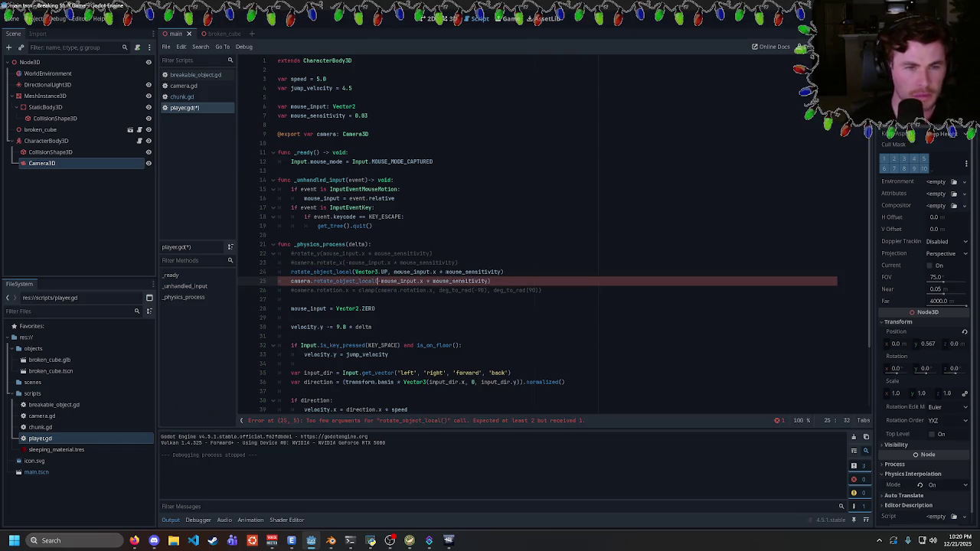
type("Vector3.FORWARD,")
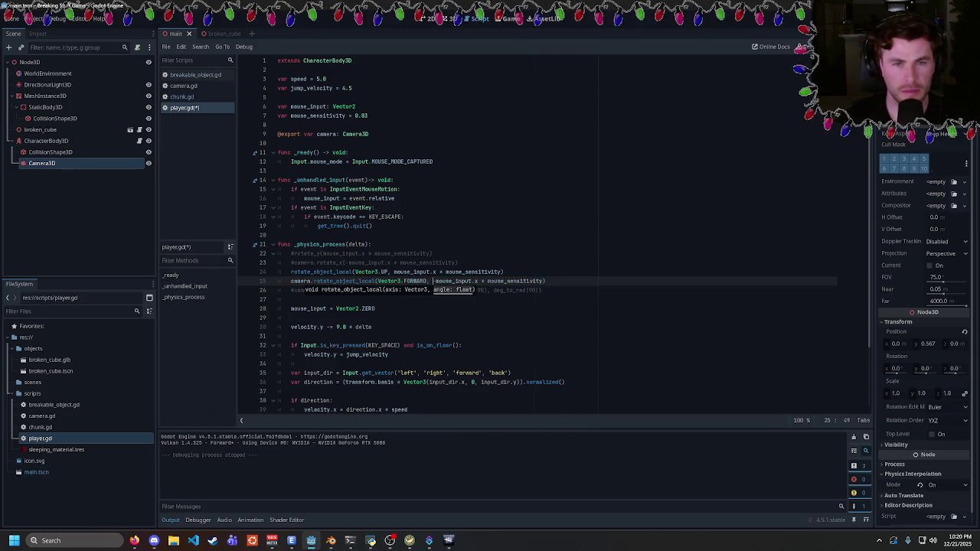
key("ctrl+s")
key("F5")
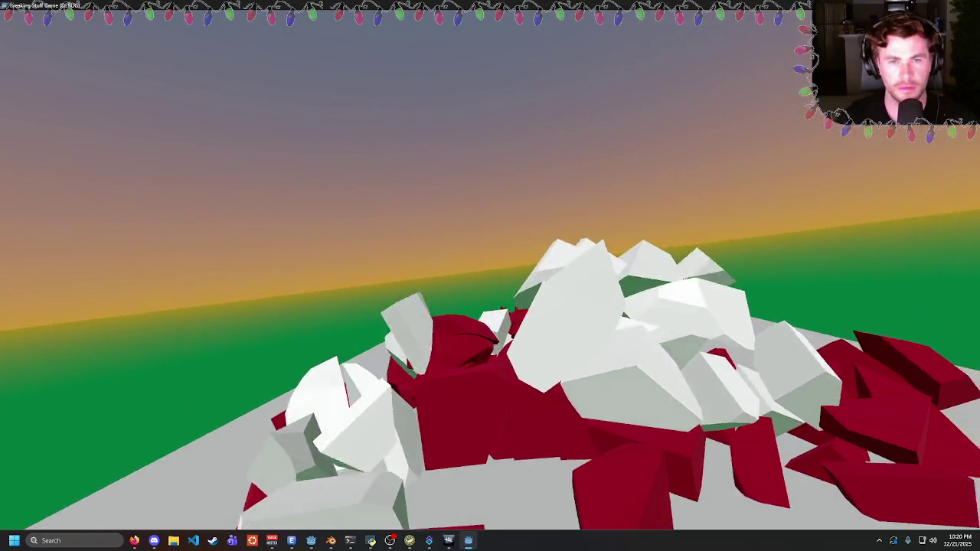
- Try Vector3.LEFT, restore FORWARD, then comment out the camera line and test body-only rotation
key("Escape")
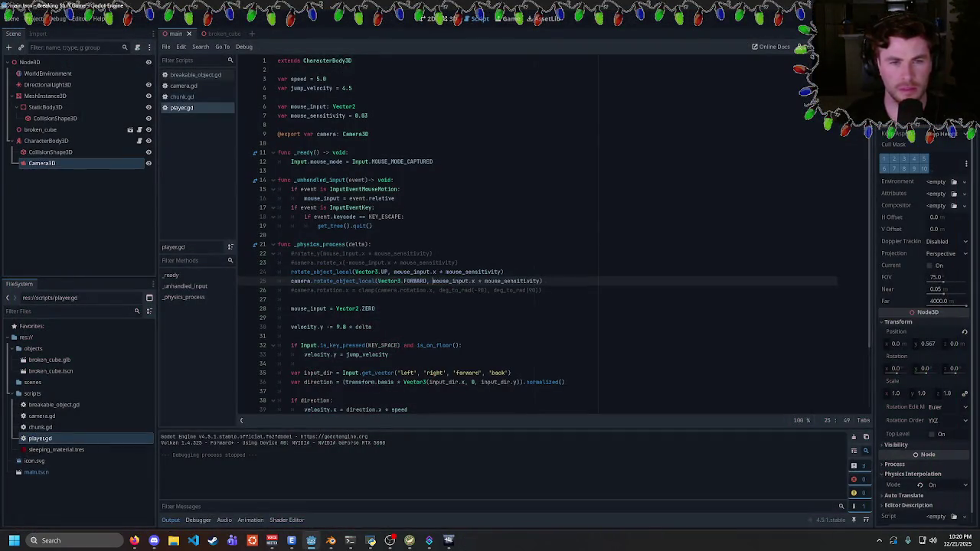
left_click(433, 281)
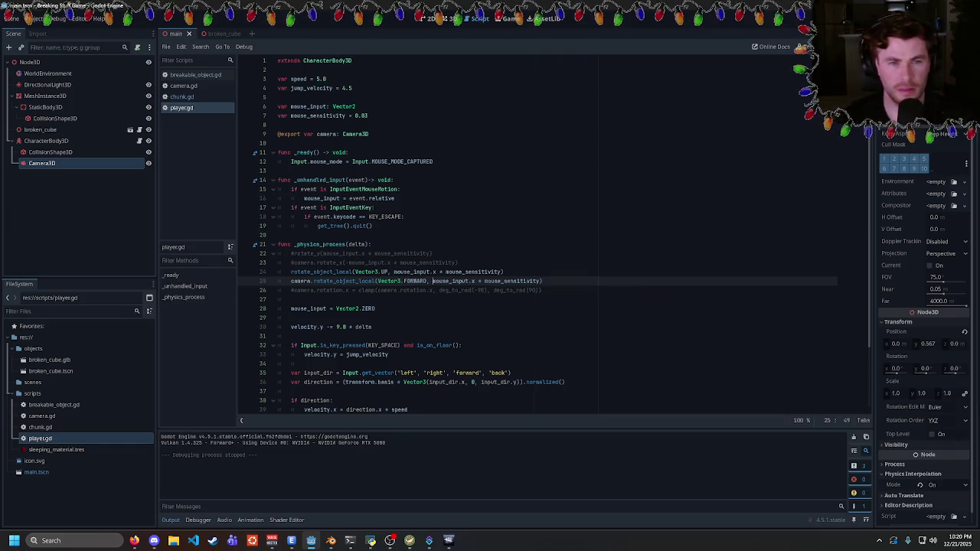
type("LEFT")
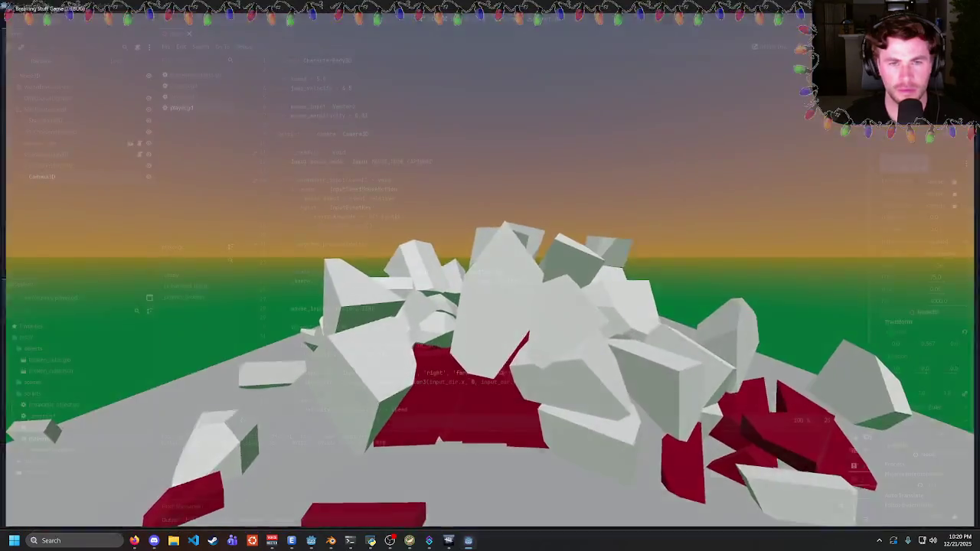
key("Escape")
key("Escape")
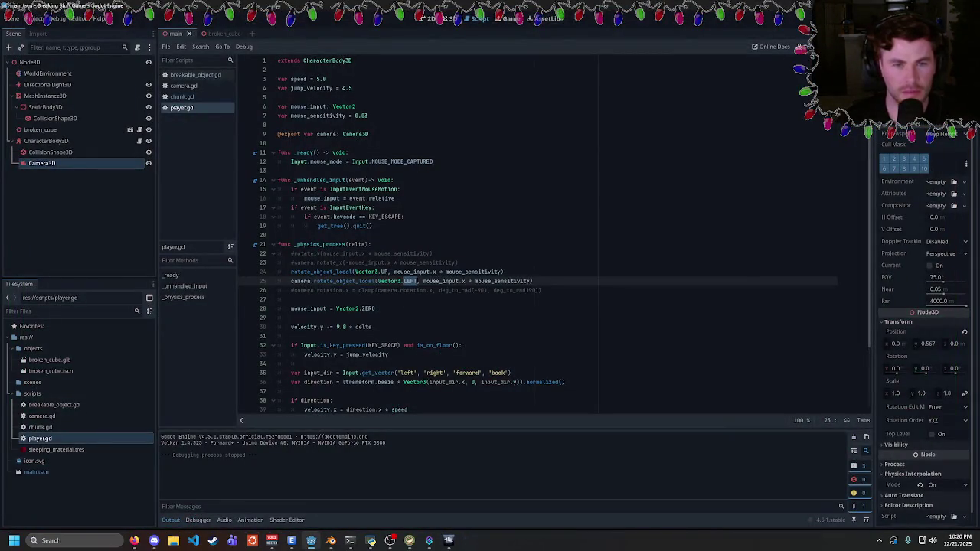
type("FORWARD")
key("Home")
key("ctrl+k")
key("F5")
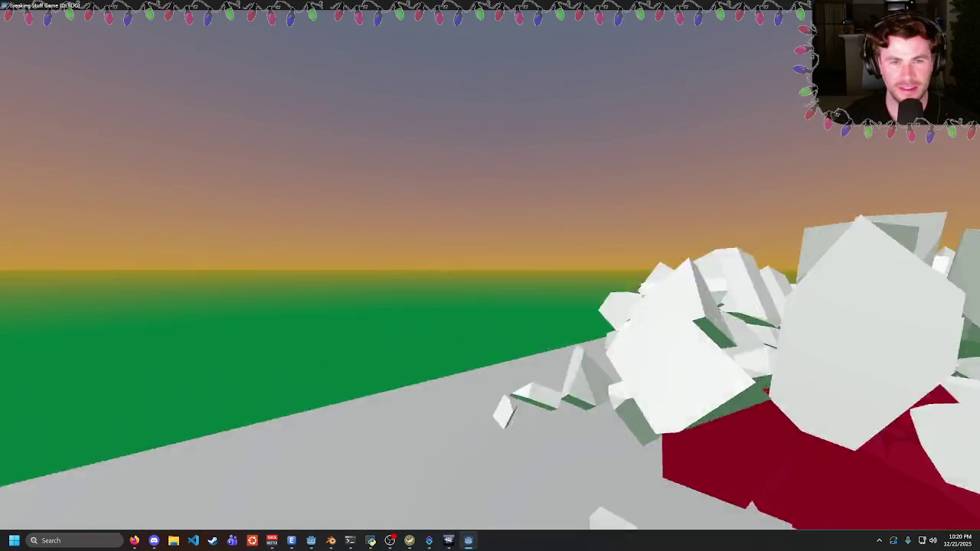
key("Escape")
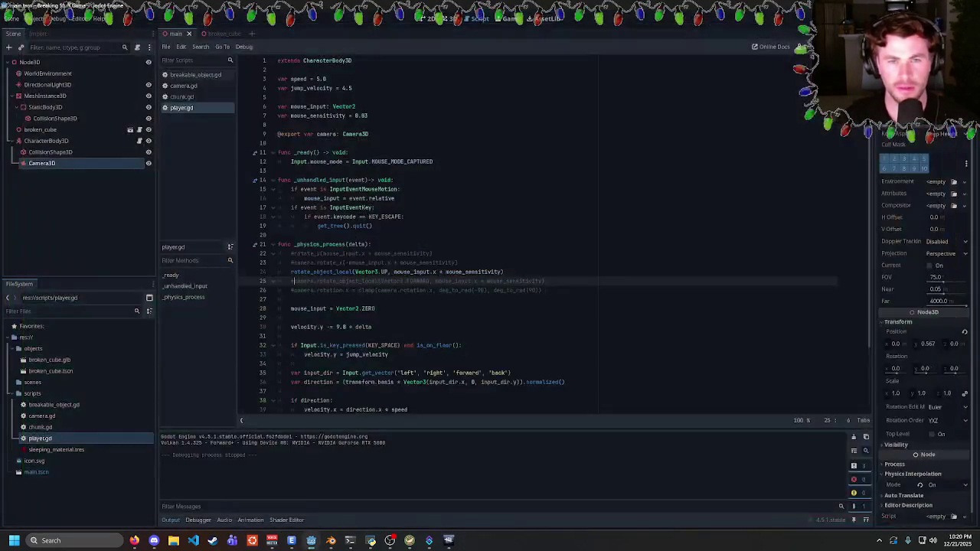
- Negate mouse_input.x on line 24, comment it out, and test camera-only rotation from line 25
left_click(395, 272)
type("-")
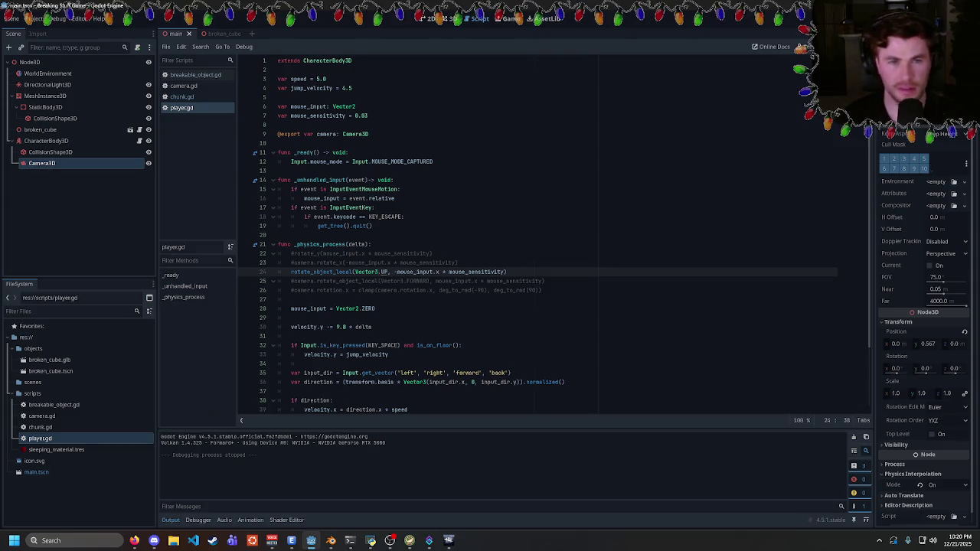
key("ctrl+k")
key("Down")
key("ctrl+k")
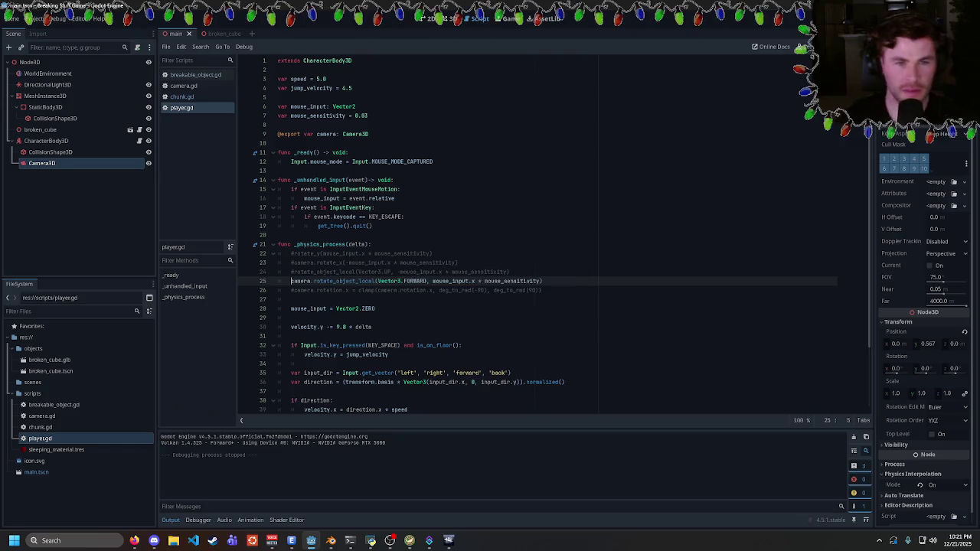
key("F5")
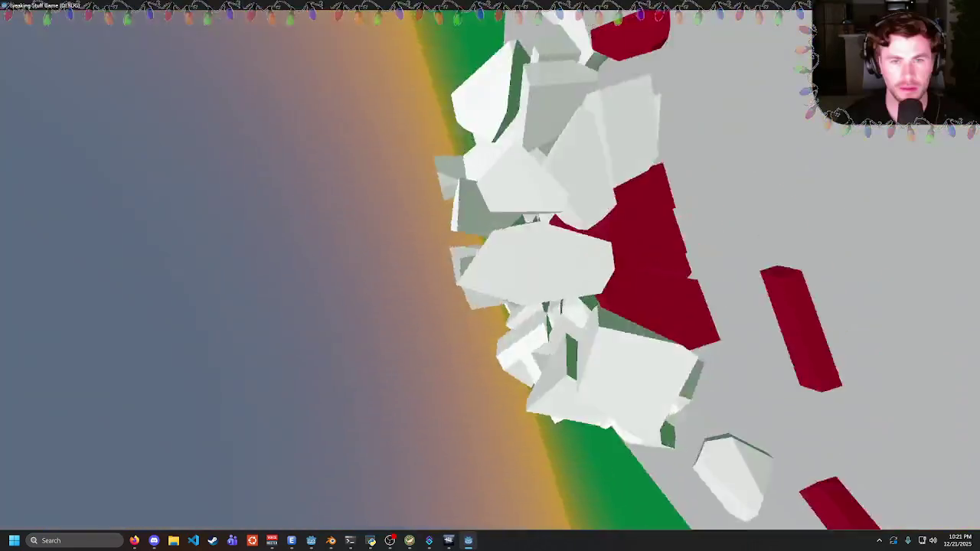
key("Escape")
double_click(415, 281)
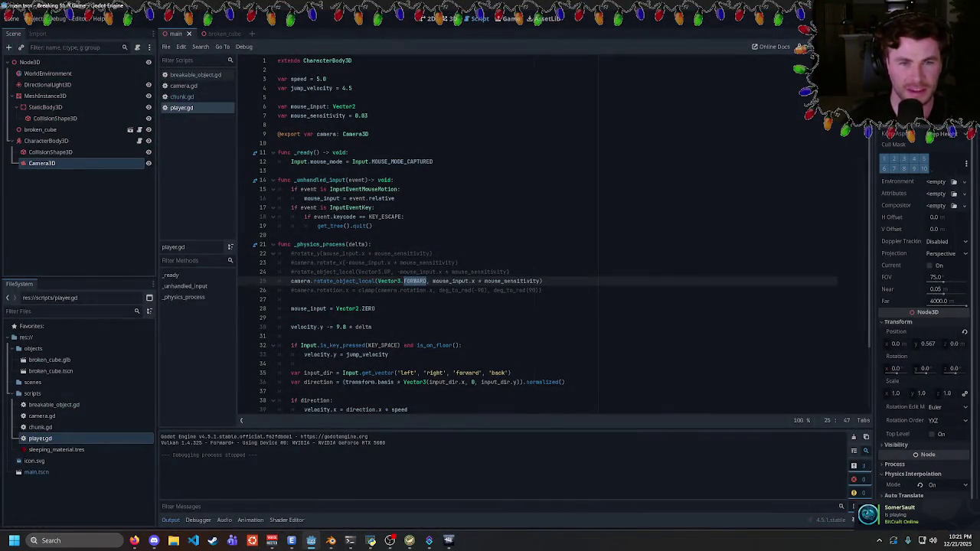
- Switch line 25's axis to Vector3.LEFT, negate its mouse input, and test the camera pitch
type("LEFT")
key("F5")
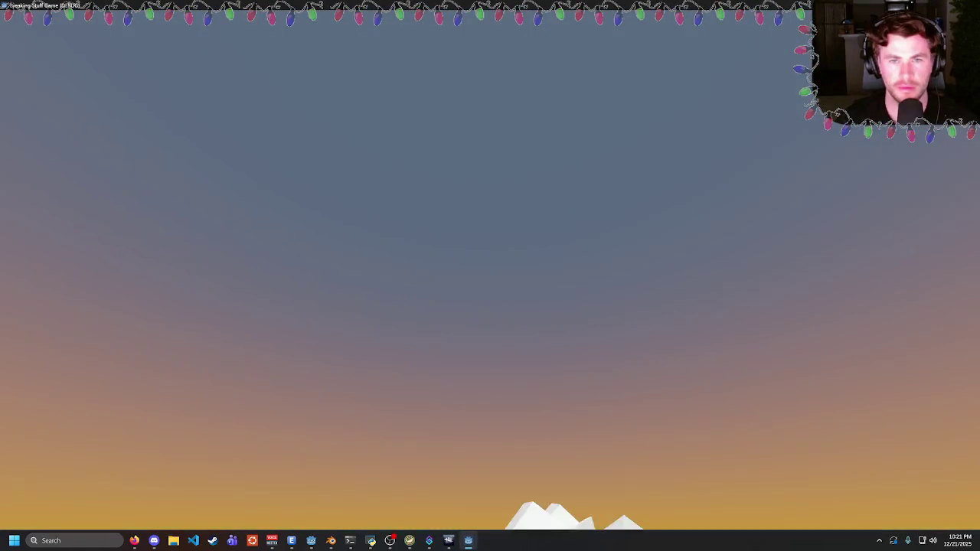
key("Escape")
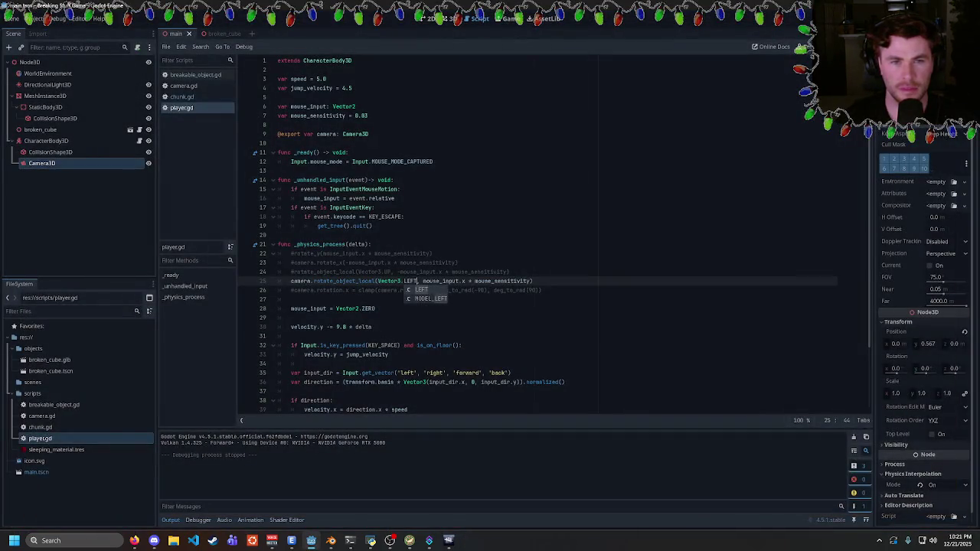
left_click(423, 281)
type("-")
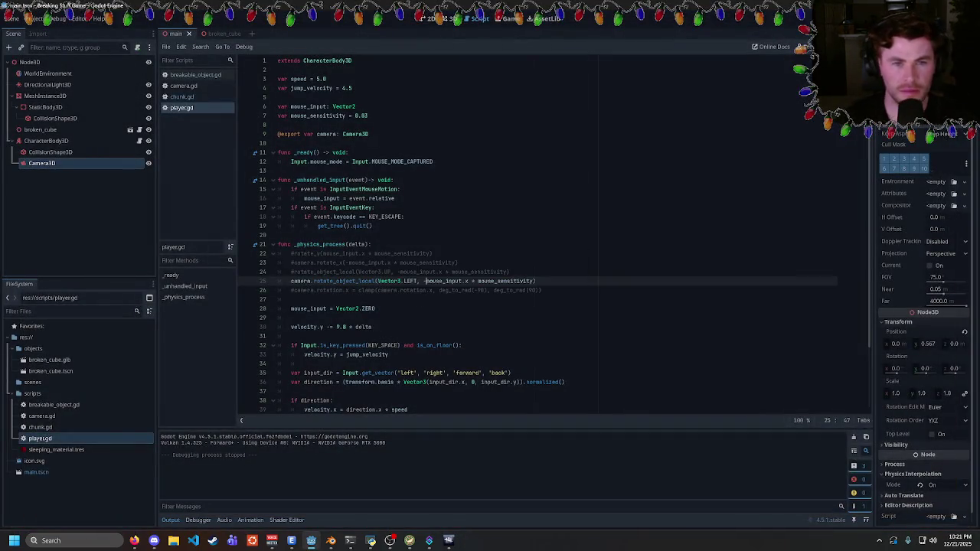
key("F5")
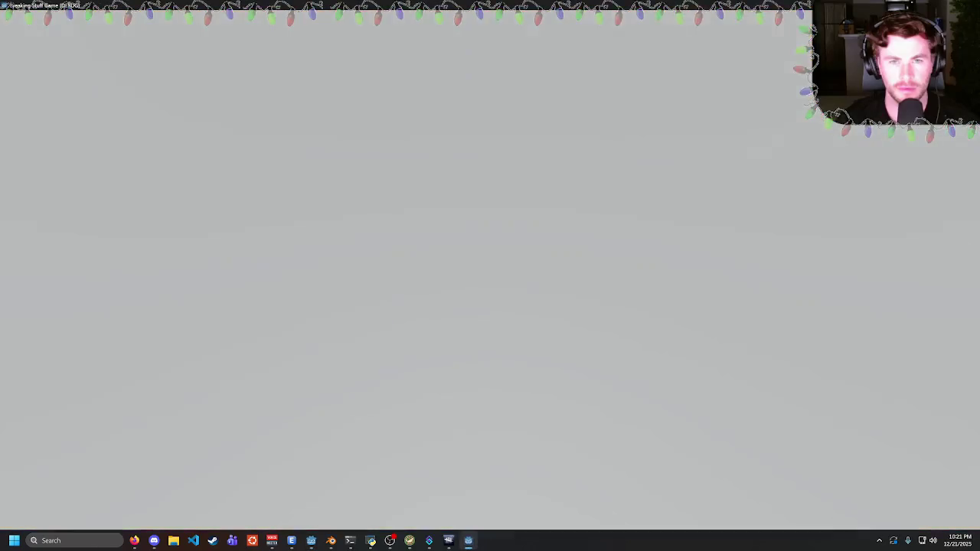
key("Escape")
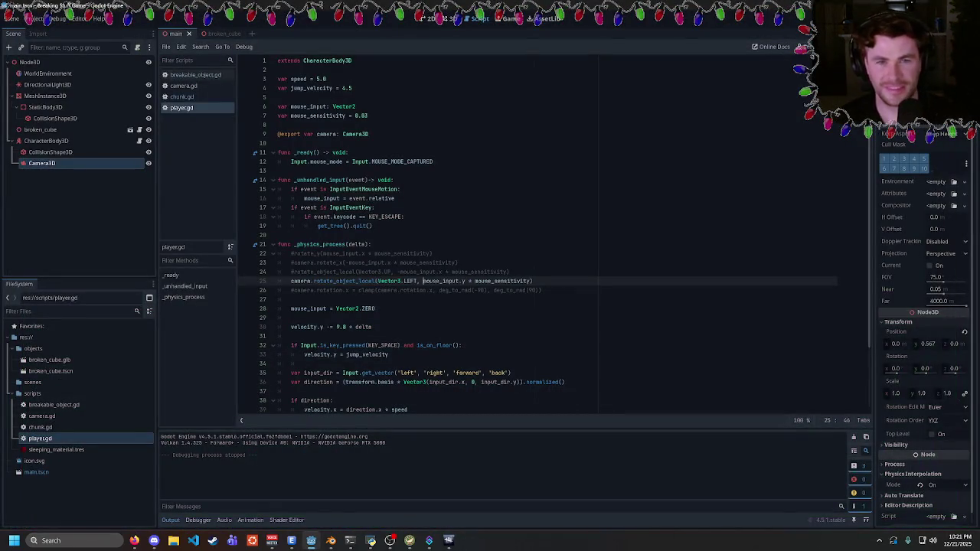
key("F5")
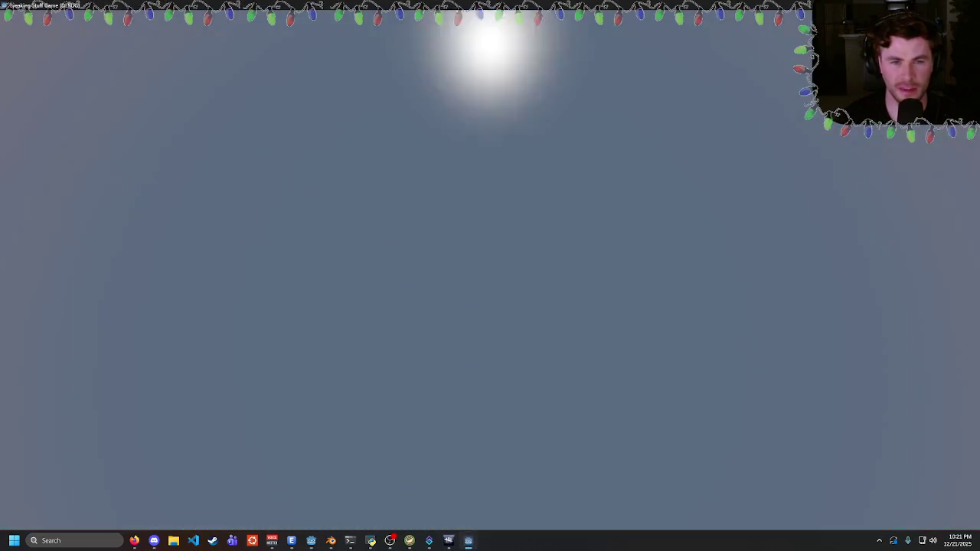
key("Escape")
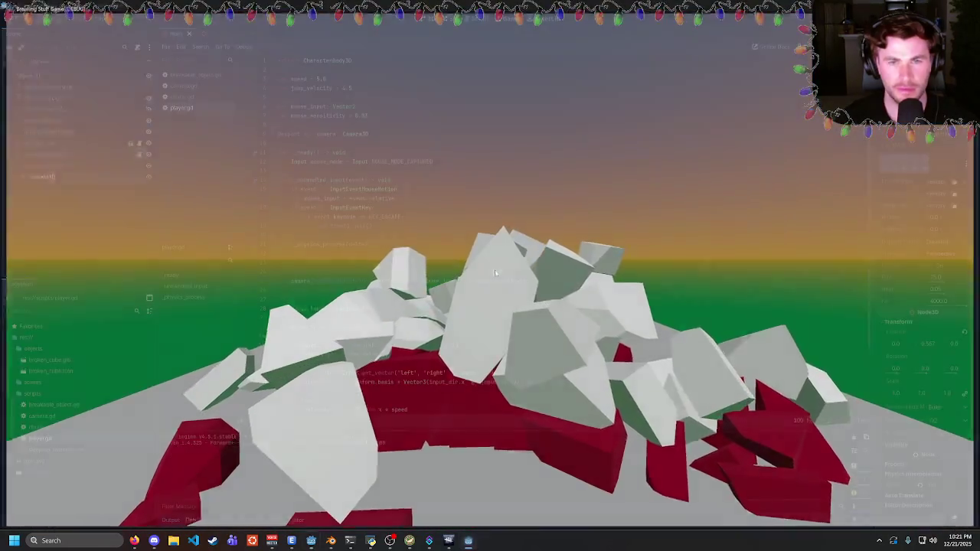
- Uncomment the Vector3.UP body rotation on line 24, test both rotations, then go to the docs
left_click(291, 272)
key("ctrl+k")
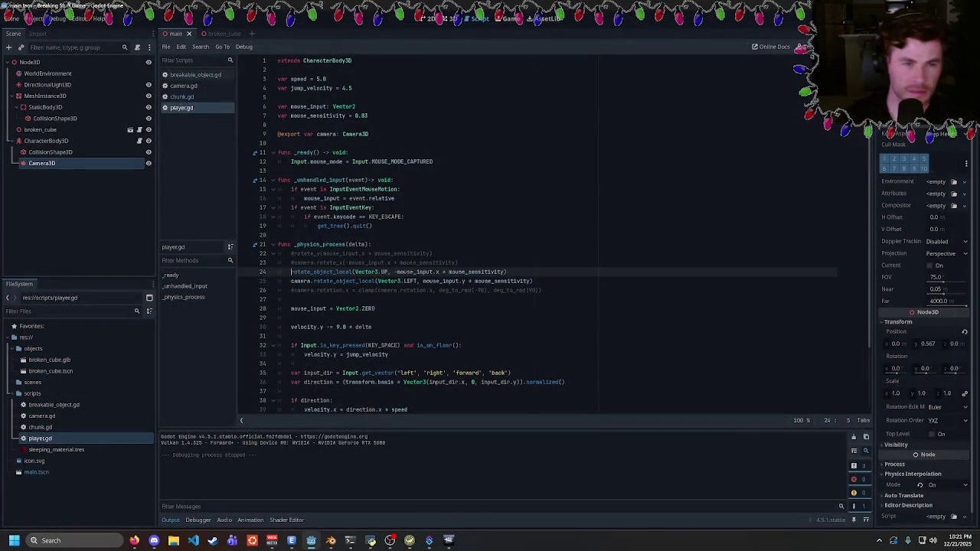
key("F5")
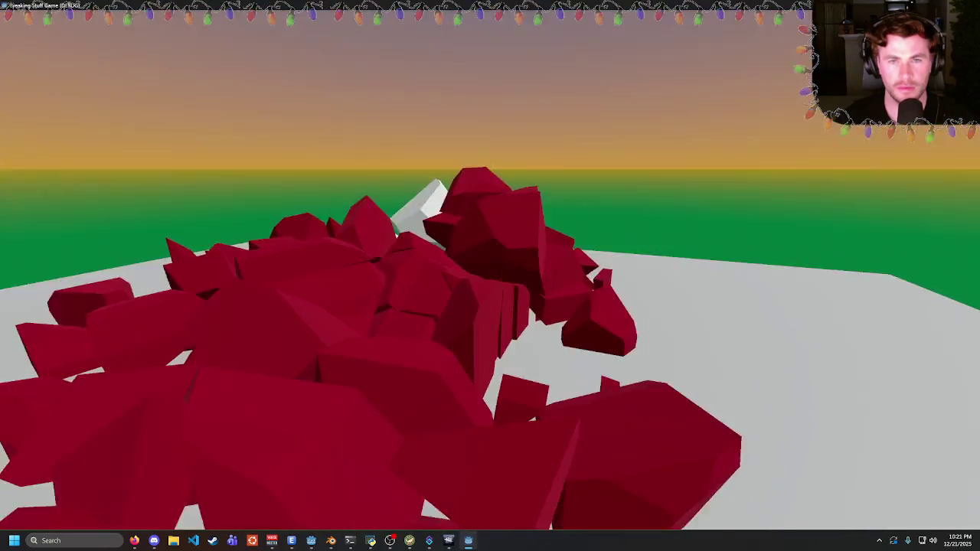
key("Escape")
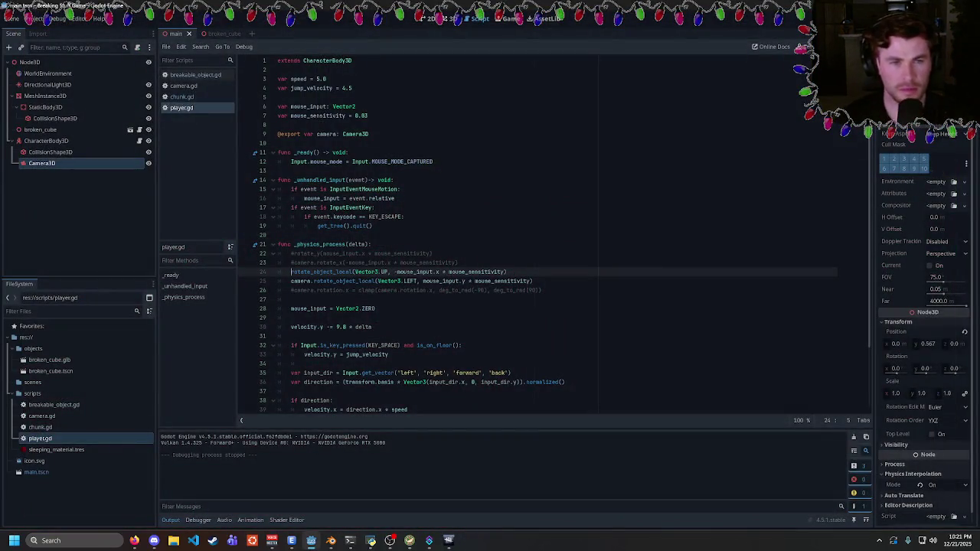
key("alt+Tab")
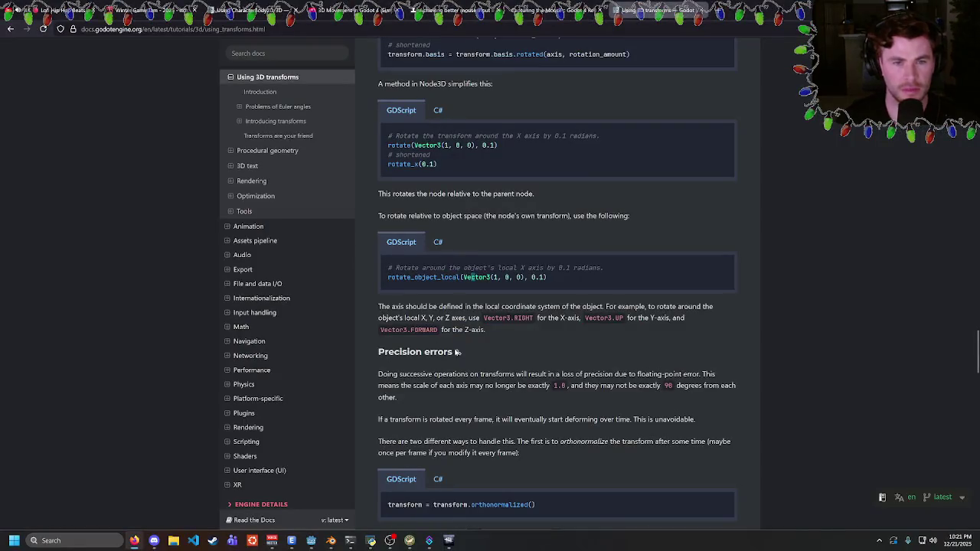
- Search the transforms page for 'smooth', study the quaternion conversion code, then return to Godot
key("ctrl+f")
type("smooth")
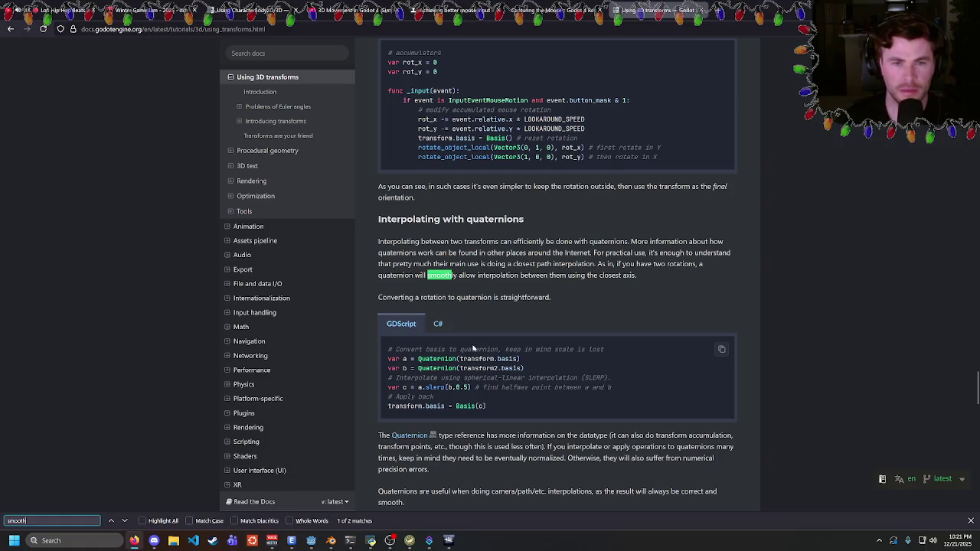
mouse_move(529, 372)
left_mouse_down()
mouse_move(387, 351)
mouse_move(529, 372)
left_mouse_up()
left_click_drag(438, 349, 526, 371)
left_click(540, 373)
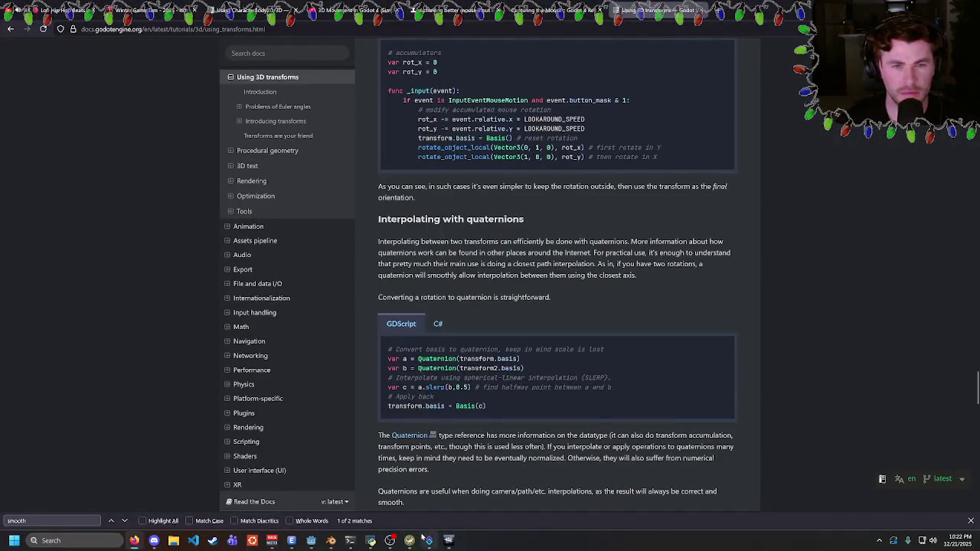
mouse_move(350, 543)
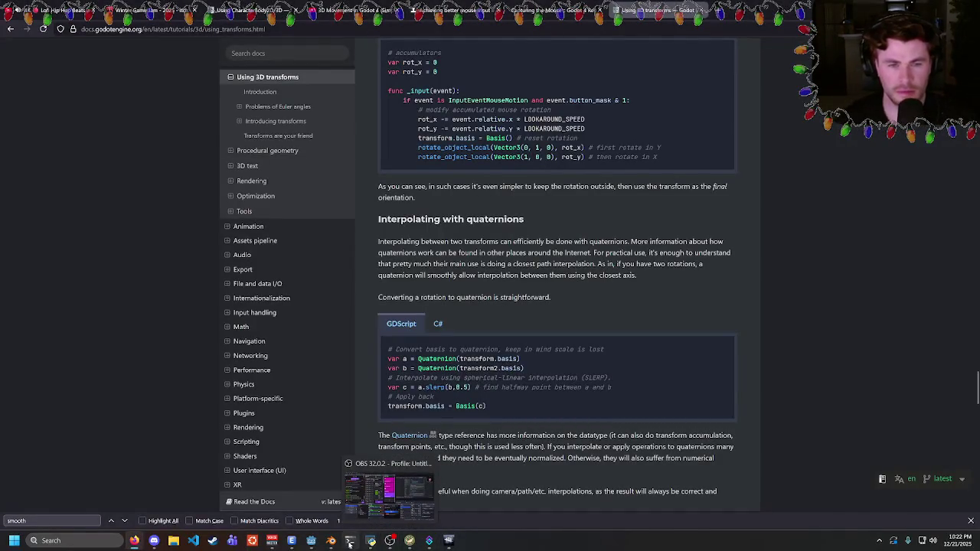
mouse_move(311, 541)
left_click(356, 498)
- Insert blank lines after line 23 and write an unfinished transform.basis = line
left_click(458, 262)
key("Return")
key("Return")
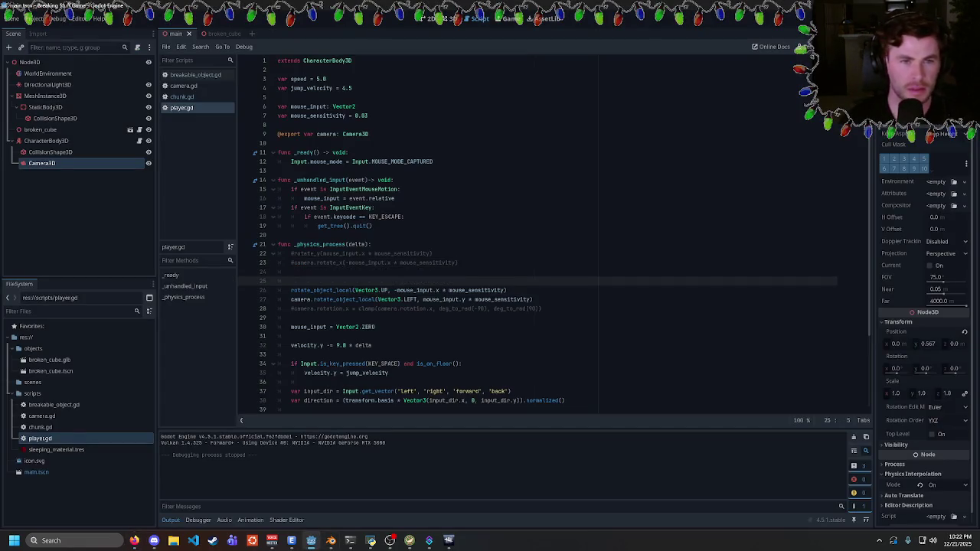
type("transform.basis")
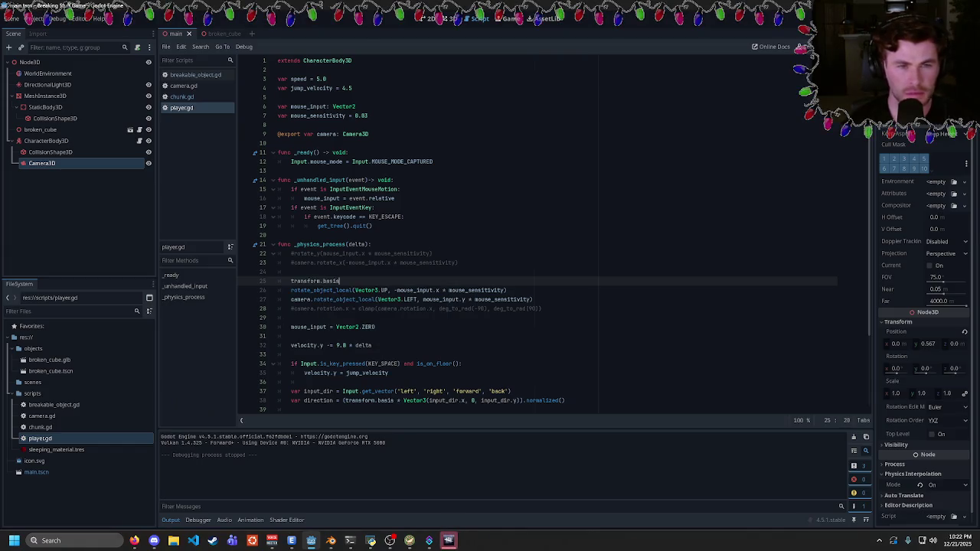
type(" =")
key("Escape")
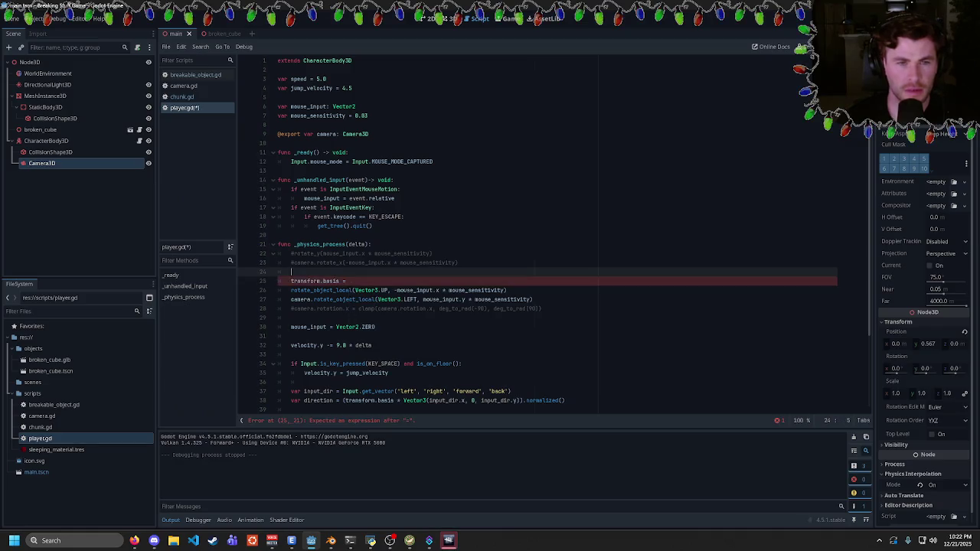
key("alt+Tab")
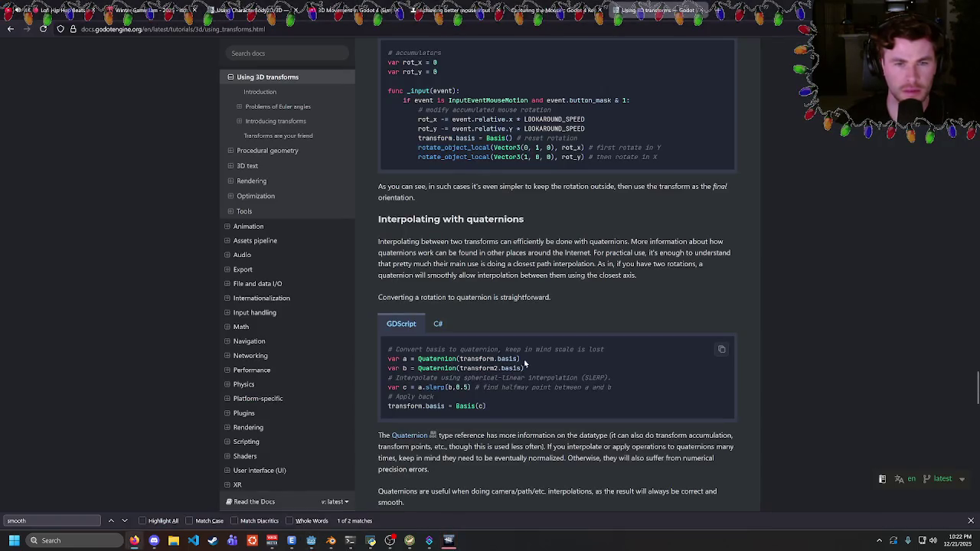
- Highlight the var a/var b lines and the quaternion-conversion note in the docs rotation section
left_click_drag(389, 359, 535, 373)
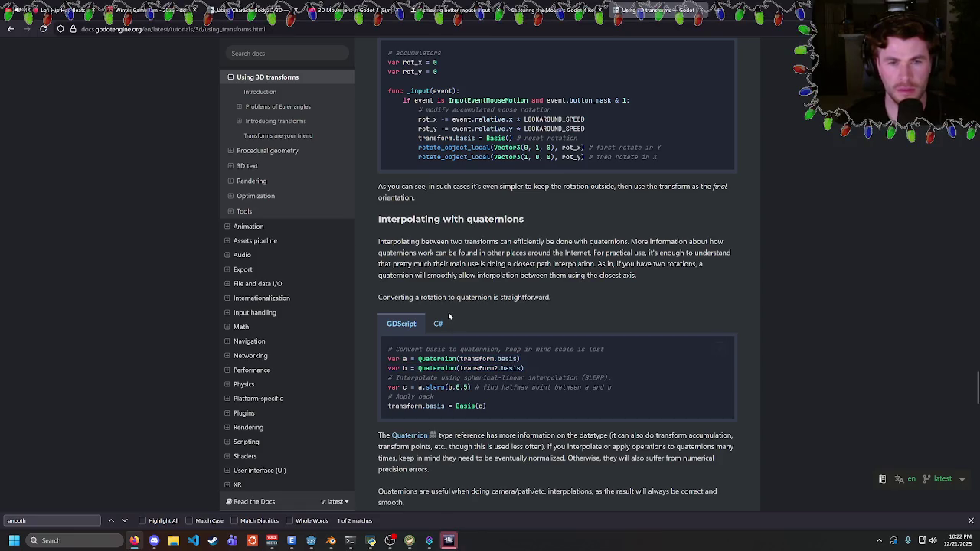
left_click_drag(391, 297, 477, 298)
left_click(483, 306)
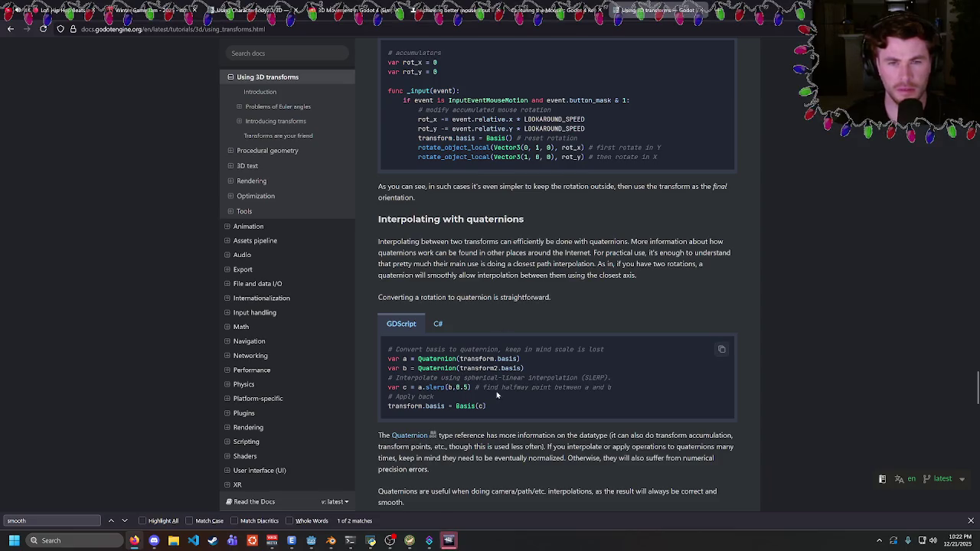
scroll(490, 366, "down", 3)
scroll(490, 360, "up", 3)
left_click_drag(481, 358, 503, 369)
left_click(503, 368)
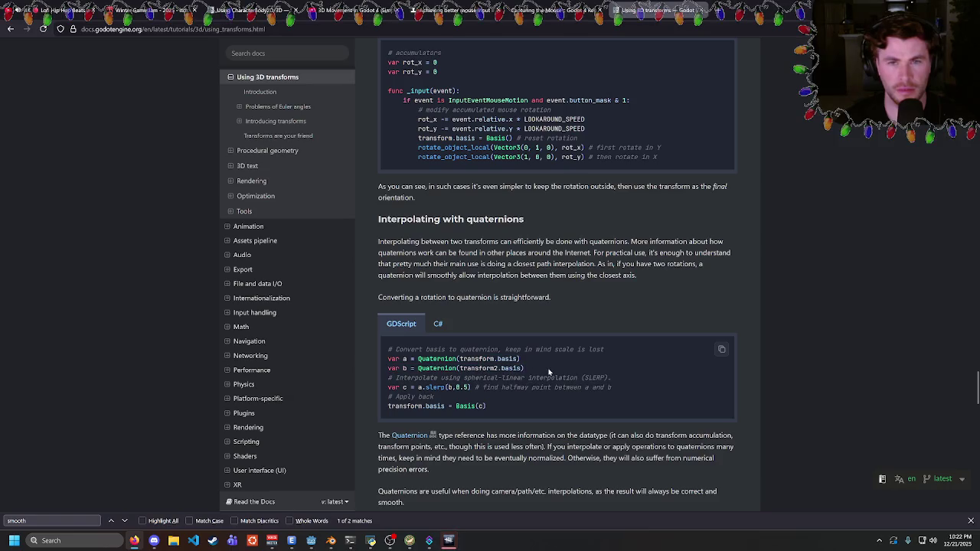
- Select the FPS example's rot_x/rot_y lines and its last five lines, then return to Godot
scroll(503, 368, "up", 2)
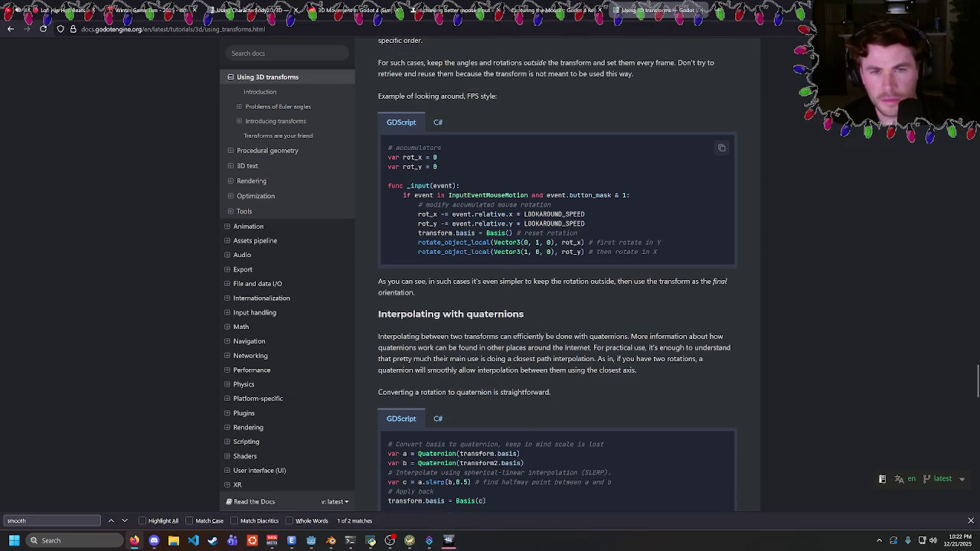
left_click_drag(390, 213, 614, 225)
left_click(619, 229)
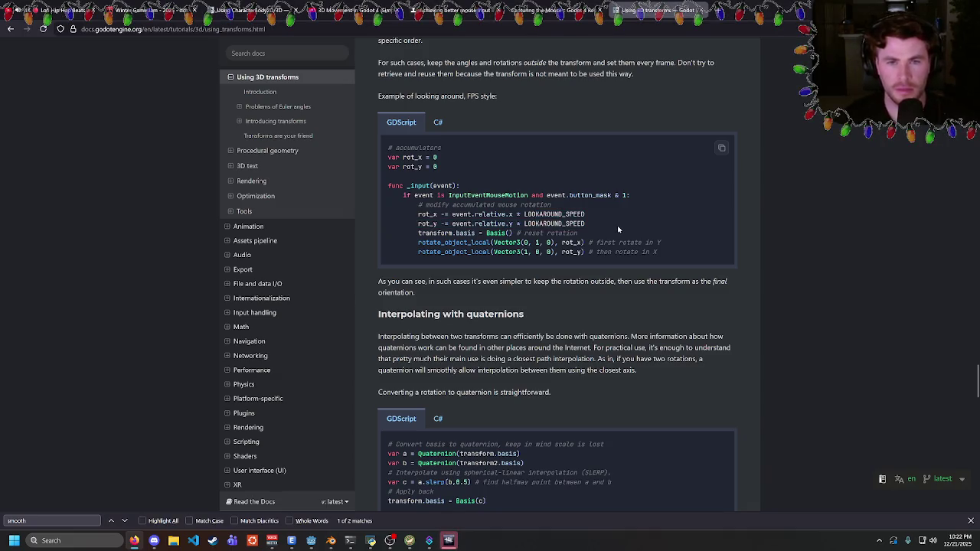
mouse_move(693, 252)
left_mouse_down()
mouse_move(459, 233)
mouse_move(472, 215)
mouse_move(418, 214)
left_mouse_up()
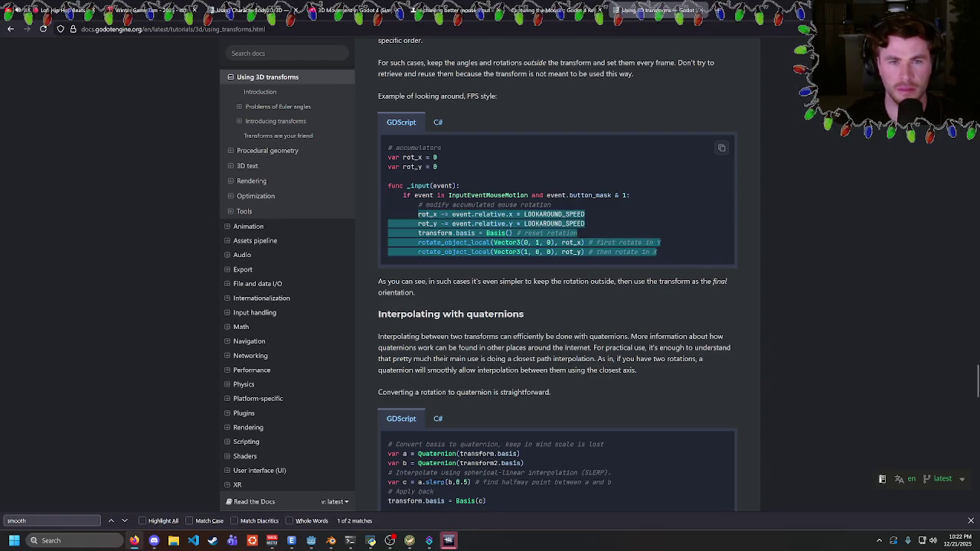
key("alt+Tab")
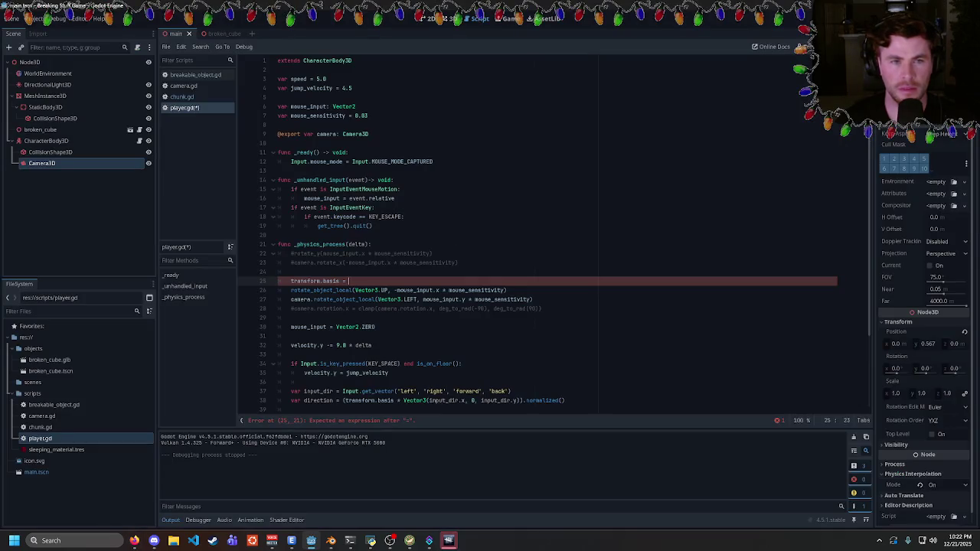
- Select the whole FPS look-around example in the docs, from var rot_x down
key("alt+Tab")
key("alt+Tab")
key("alt+Tab")
key("alt+Tab")
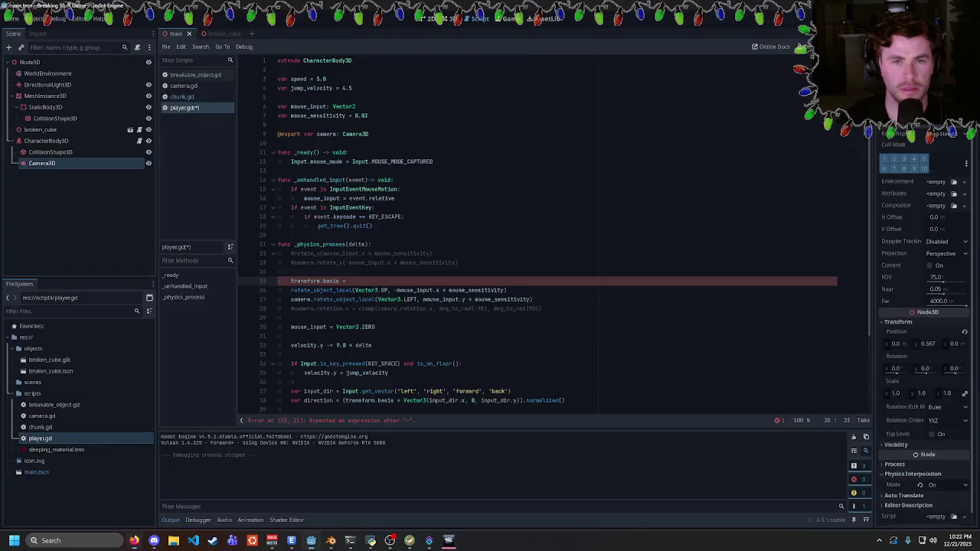
key("ctrl+shift+Left")
key("ctrl+shift+Left")
key("ctrl+shift+Left")
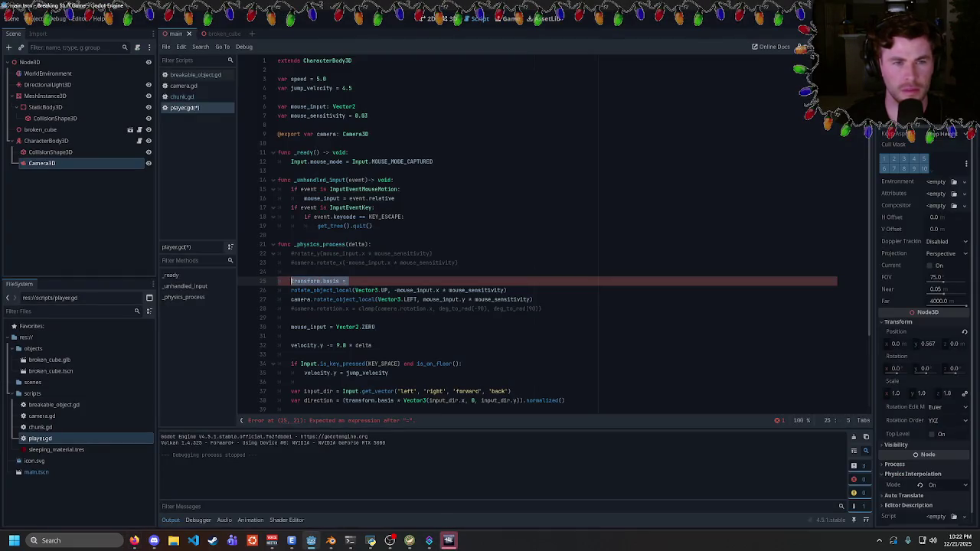
key("alt+Tab")
mouse_move(658, 252)
left_mouse_down()
mouse_move(418, 242)
mouse_move(388, 185)
mouse_move(388, 157)
left_mouse_up()
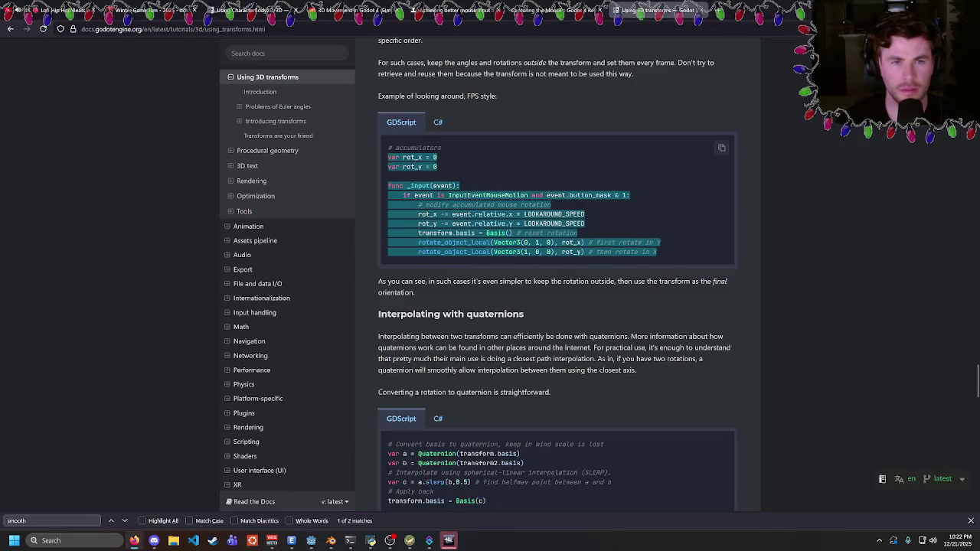
key("alt+Tab")
- Paste the FPS example below _ready in player.gd and delete the leftover old mouse-look lines
left_click(277, 171)
key("Return")
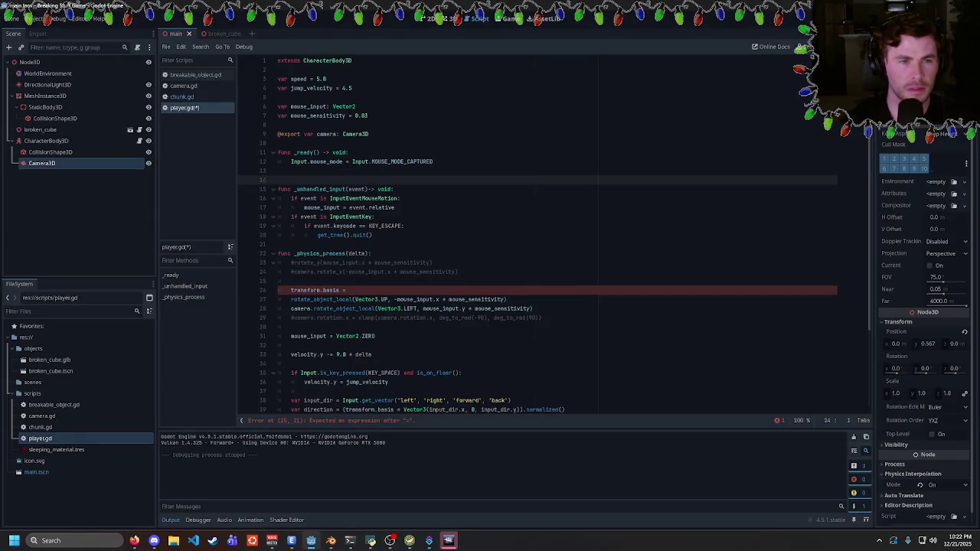
key("ctrl+v")
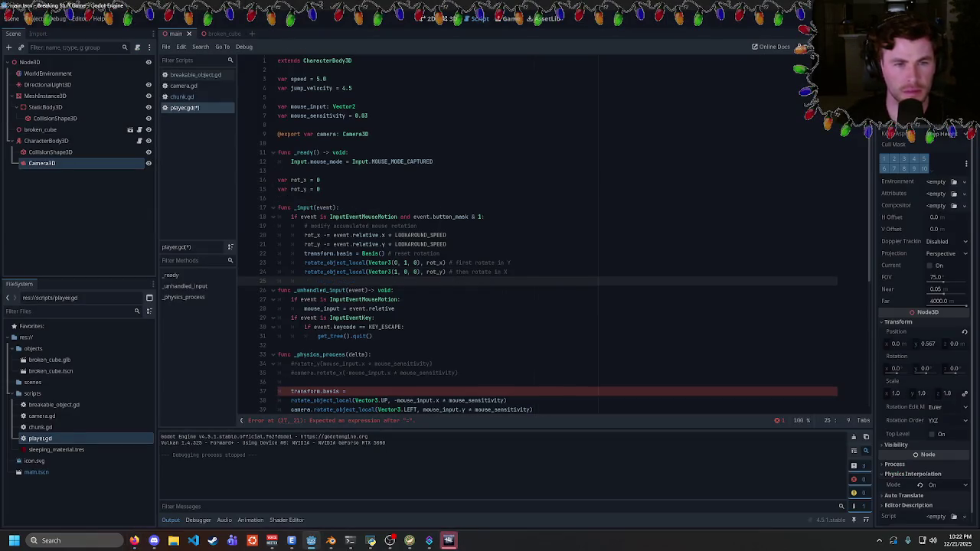
scroll(558, 230, "down", 2)
left_click_drag(376, 382, 219, 311)
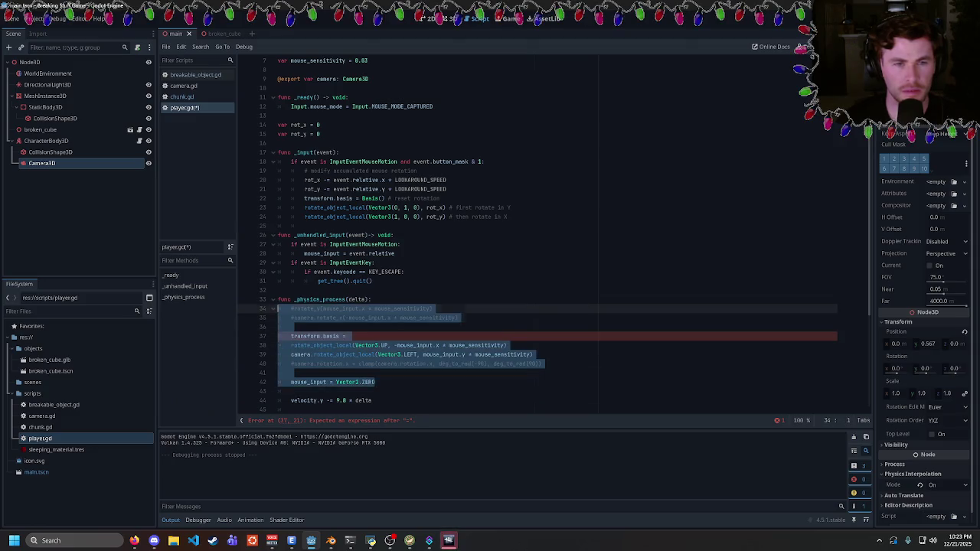
key("BackSpace")
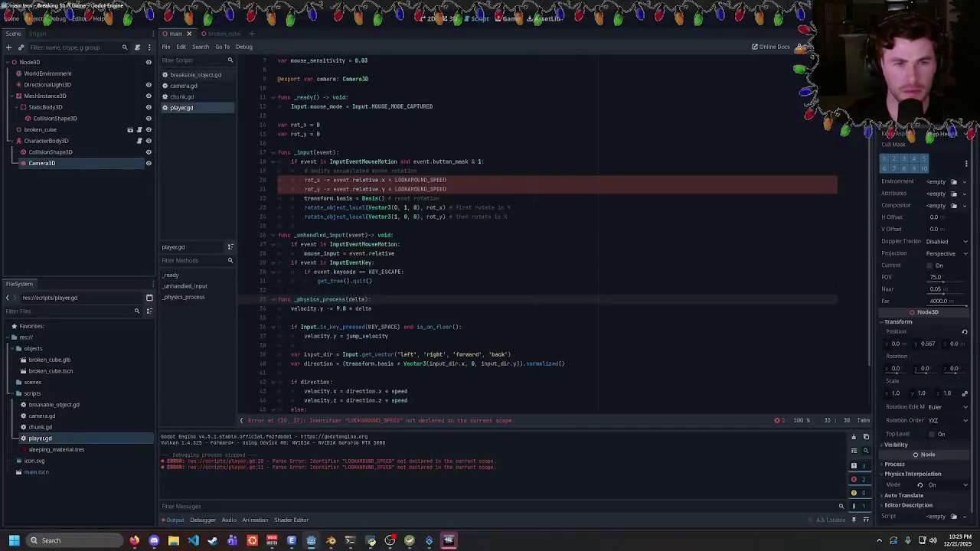
- Declare var look_speed = 5 on line 16 of player.gd
double_click(420, 180)
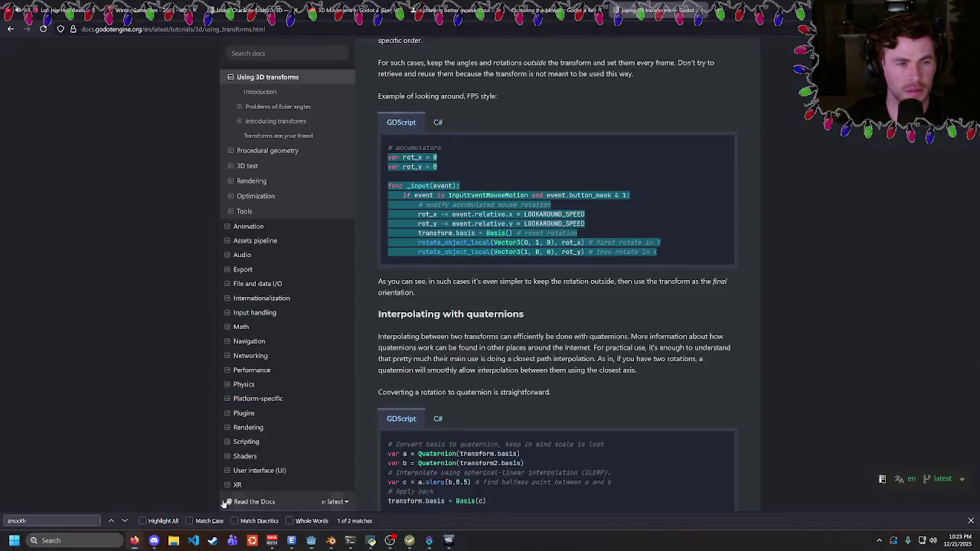
scroll(555, 297, "up", 2)
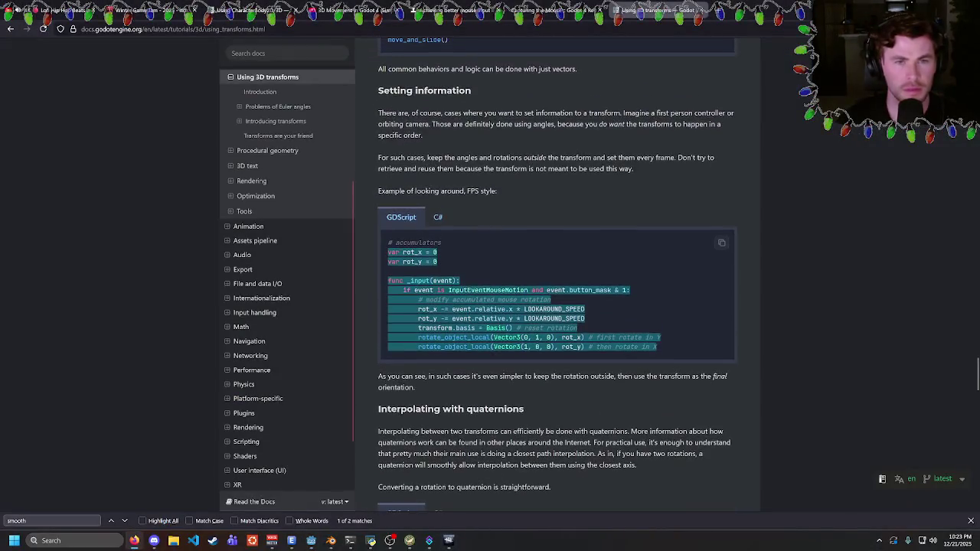
scroll(438, 258, "up", 3)
scroll(438, 258, "down", 5)
key("alt+Tab")
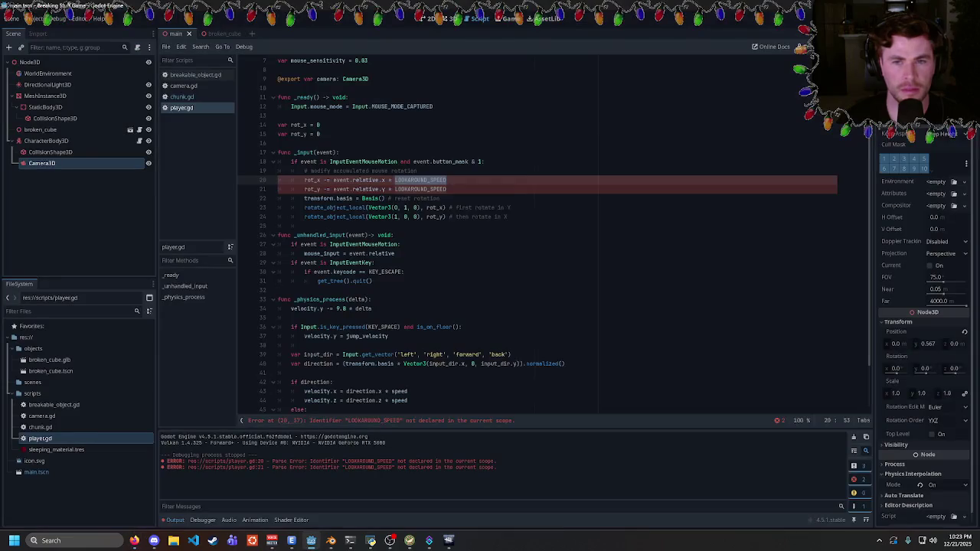
left_click(396, 143)
type("var look_speed = ")
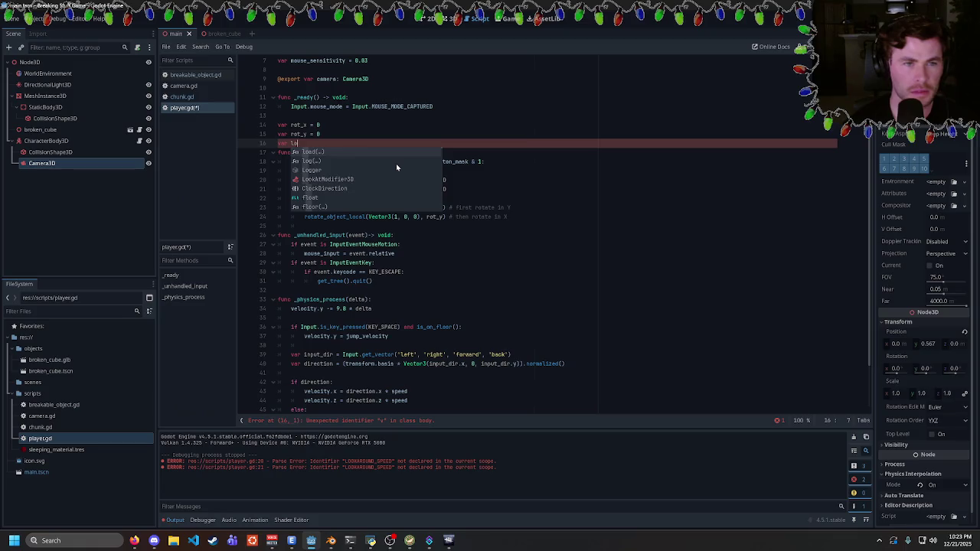
type("5")
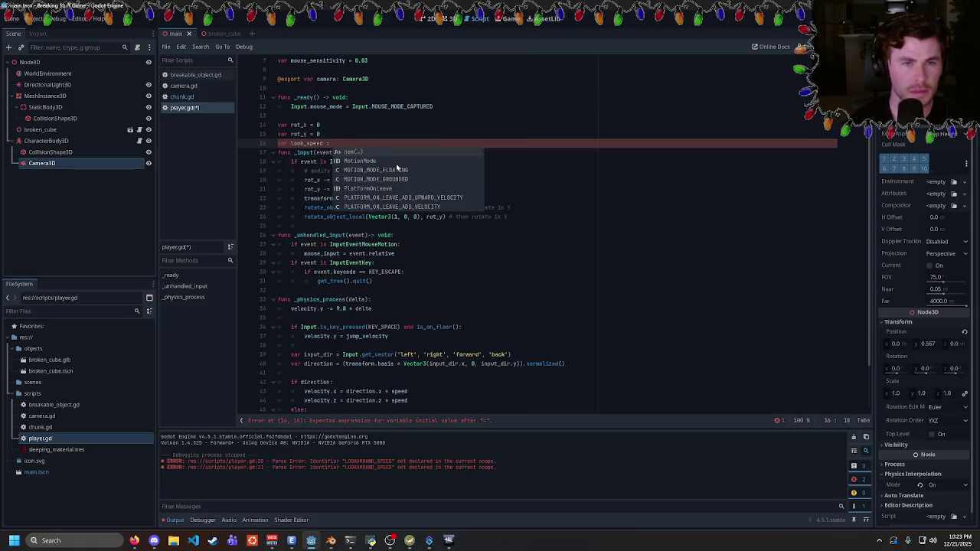
key("Return")
- Replace both LOOKAROUND_SPEED occurrences with look_speed and save the script
double_click(421, 189)
key("ctrl+d")
type("look_speed")
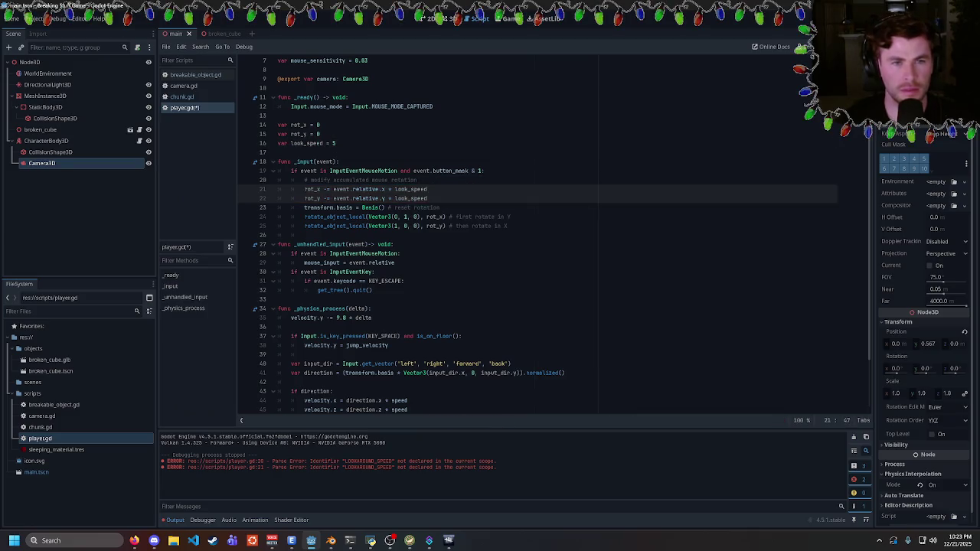
key("ctrl+s")
- Make line 25 use camera.rotate_object_local for pitch and run the game
left_click(305, 235)
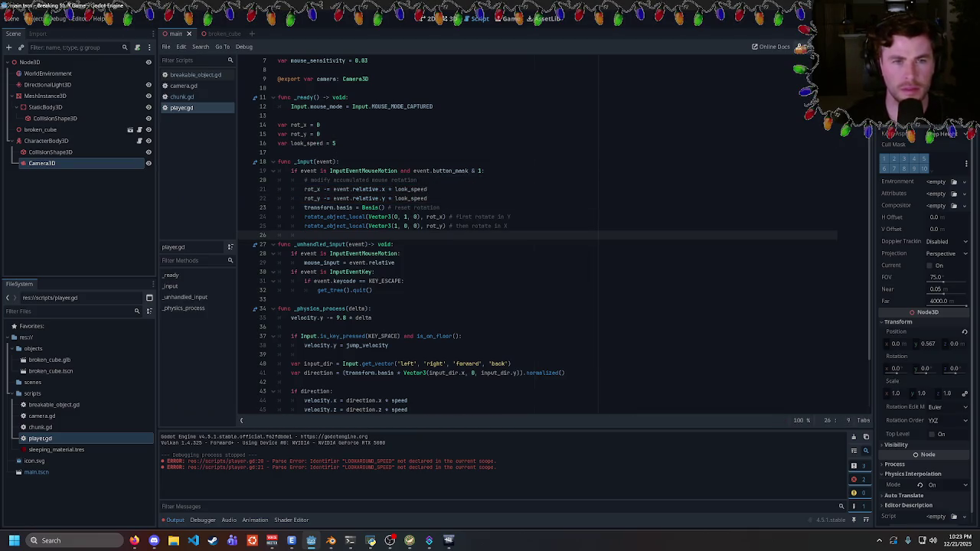
key("Up")
key("ctrl+shift+Right")
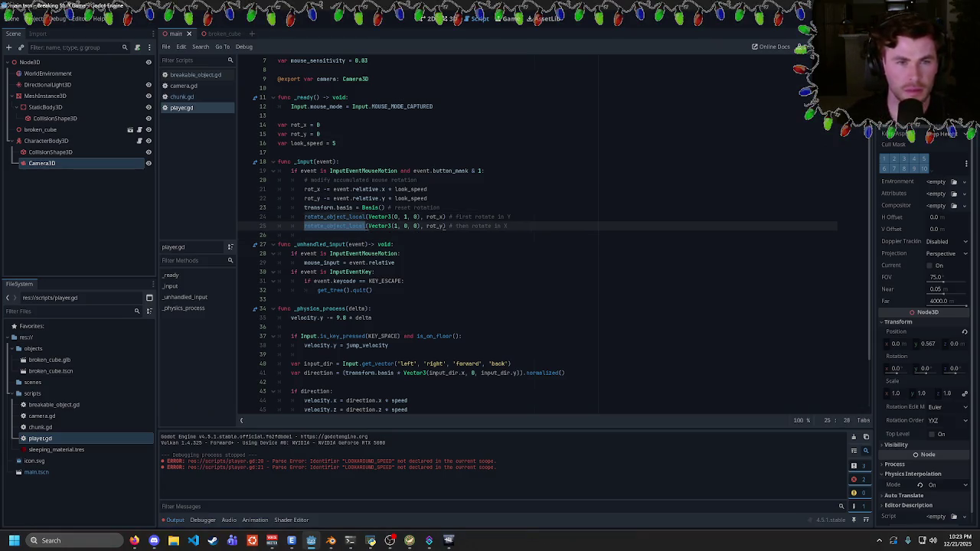
key("Left")
type("camera.")
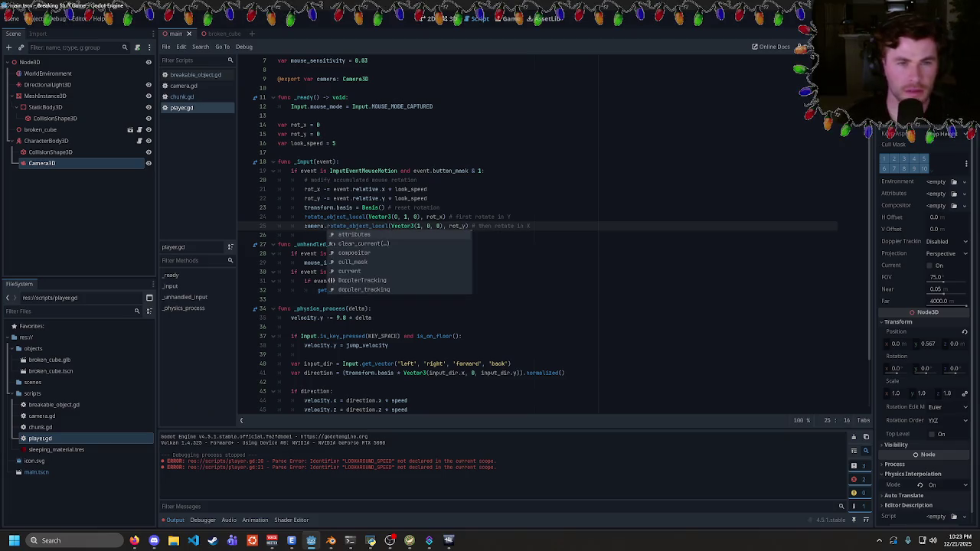
key("F5")
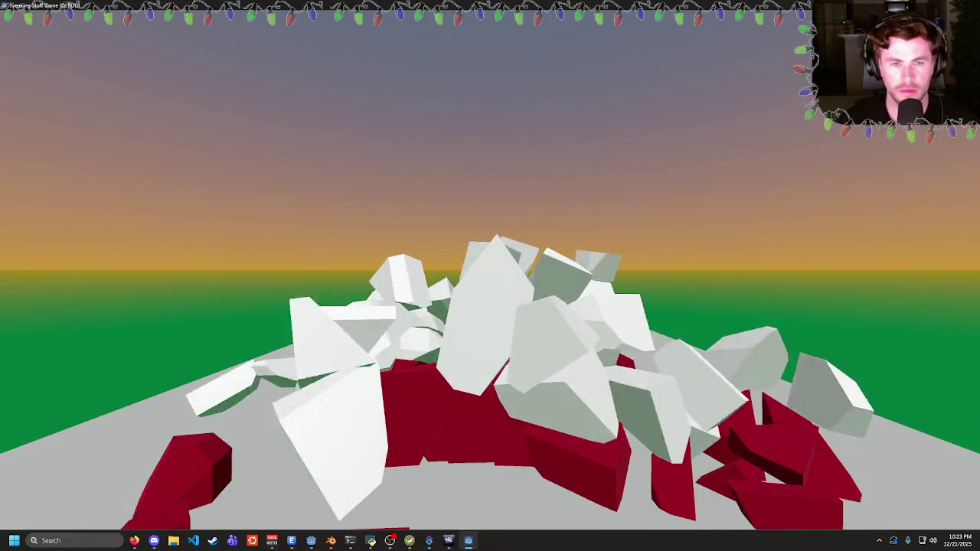
- Copy the _input mouse-look body over the mouse_input line in _unhandled_input
key("alt+F4")
double_click(304, 162)
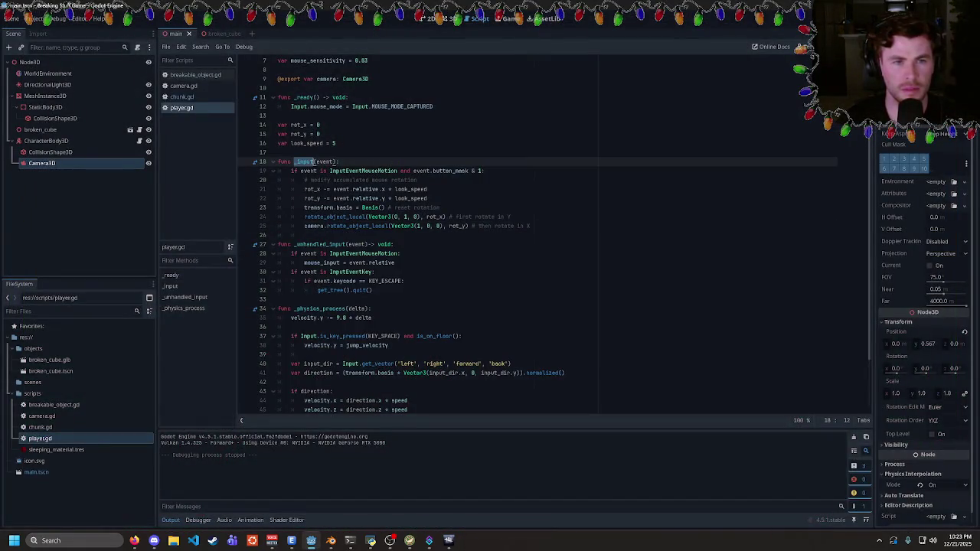
double_click(345, 244)
left_click(279, 153)
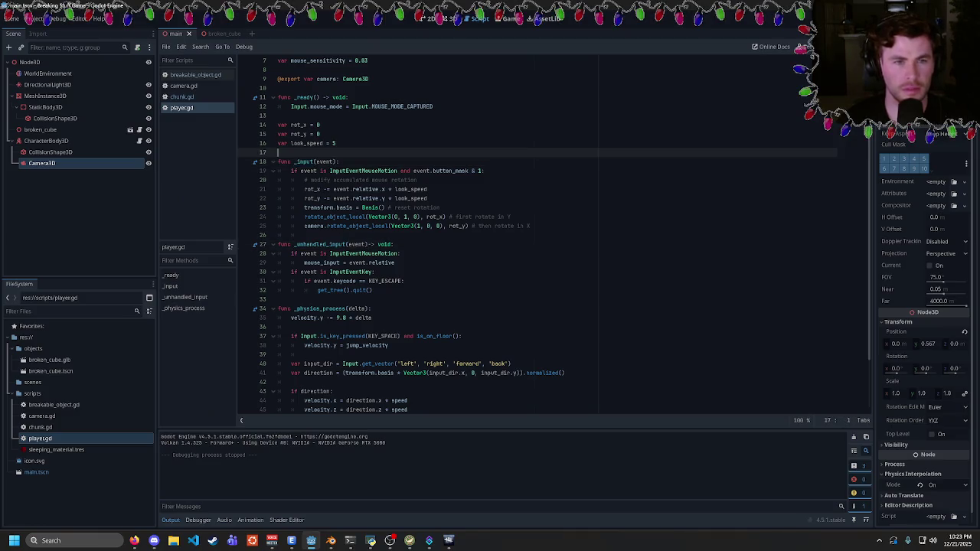
left_click_drag(278, 161, 279, 170)
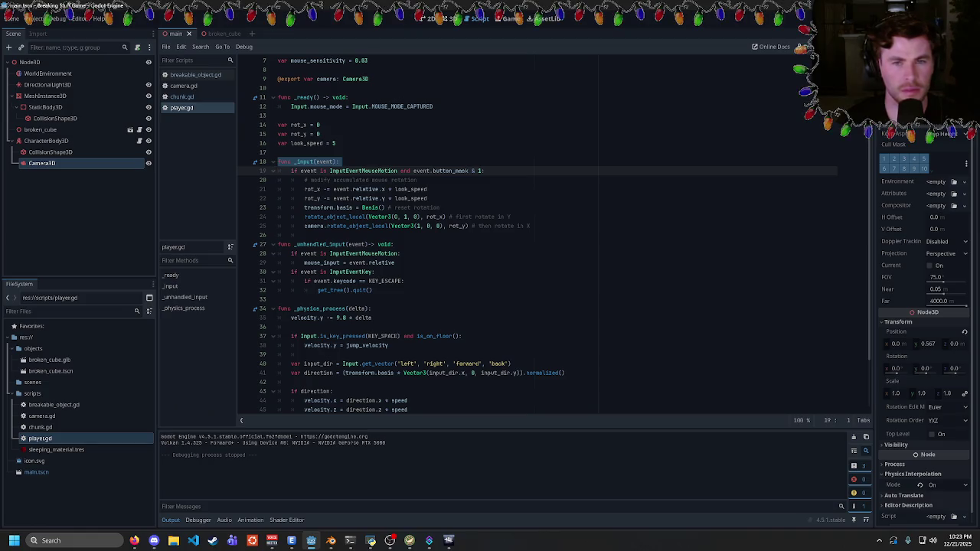
left_click_drag(279, 171, 530, 227)
key("Delete")
key("ctrl+z")
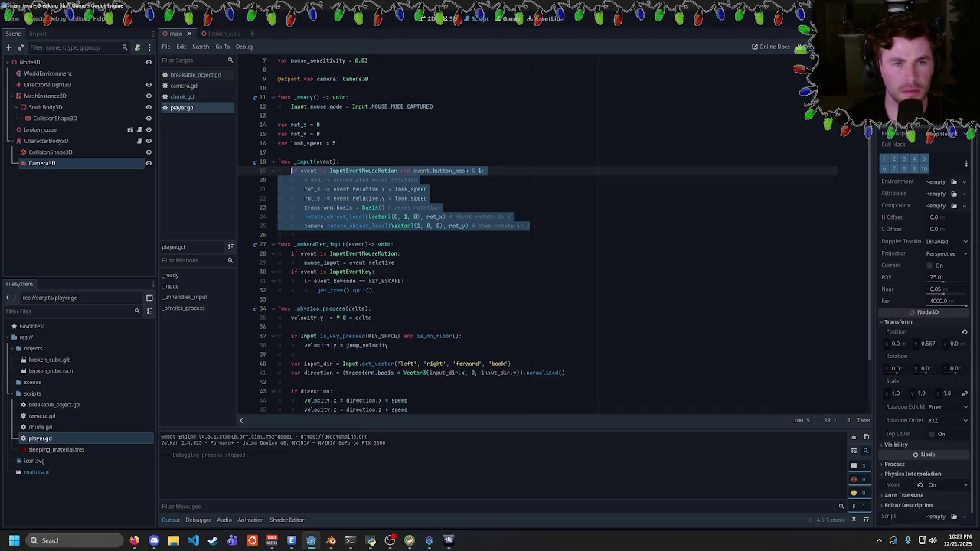
key("ctrl+c")
key("ctrl+v")
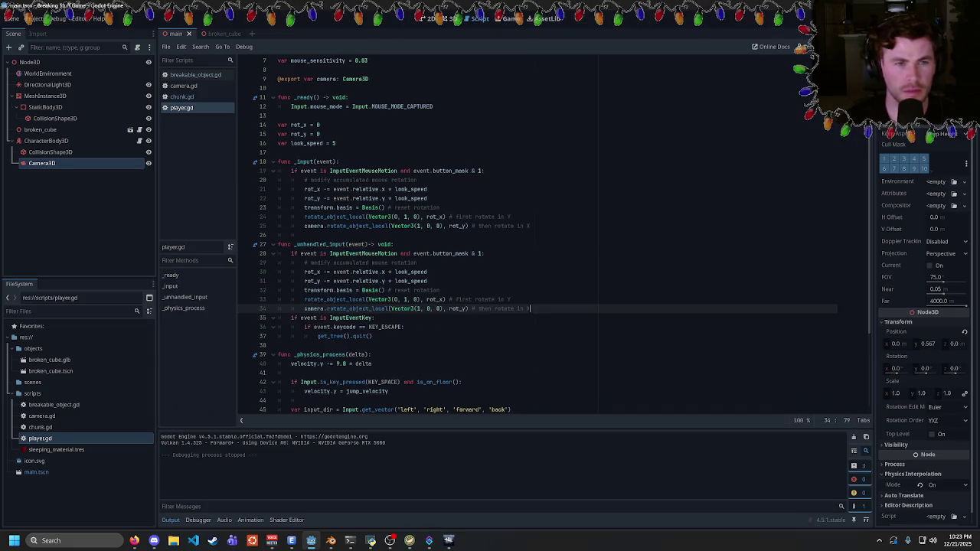
- Delete the old _input function and test looking up toward the sky in-game
mouse_move(279, 235)
left_mouse_down()
mouse_move(253, 162)
mouse_move(241, 157)
left_mouse_up()
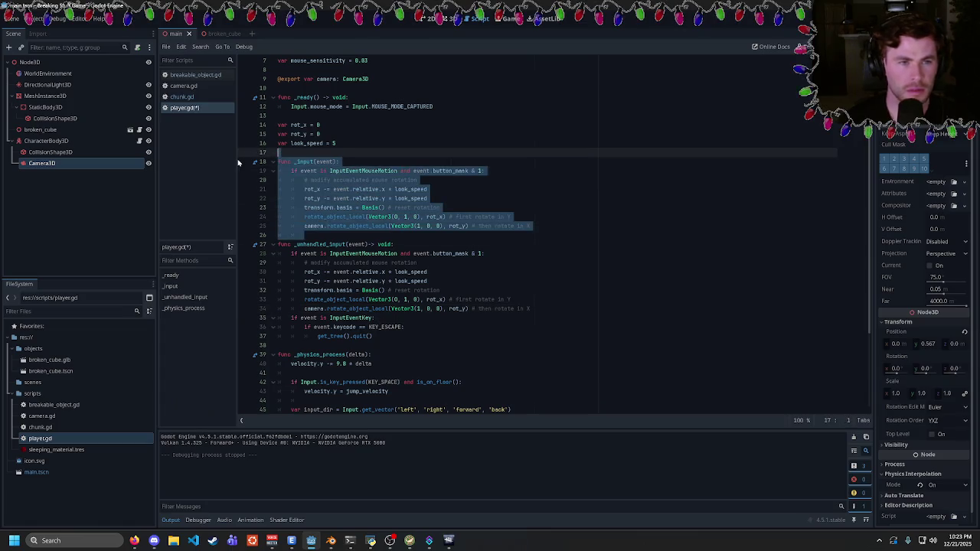
key("Delete")
key("F5")
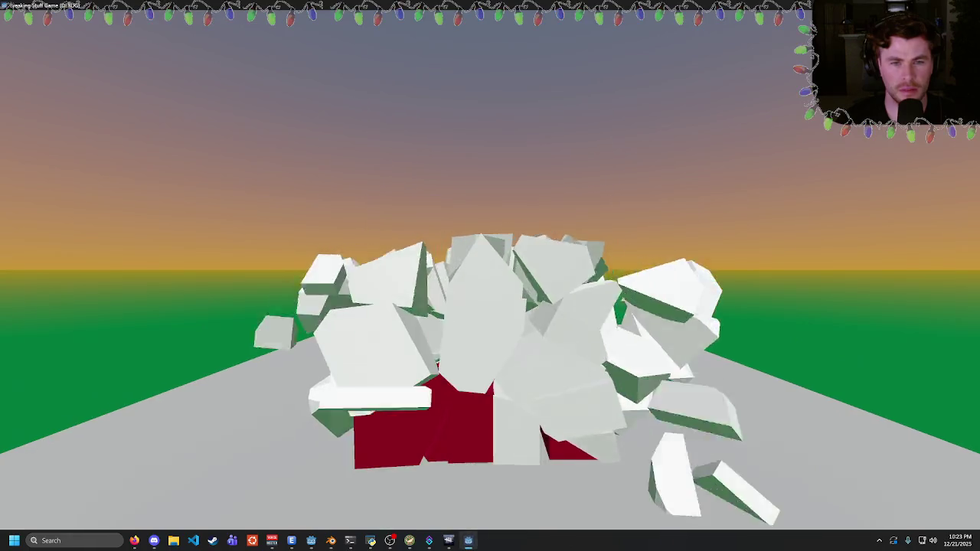
mouse_move(490, 276)
left_mouse_down()
mouse_move(490, 229)
mouse_move(490, 321)
mouse_move(429, 322)
mouse_move(475, 322)
left_mouse_up()
key("Escape")
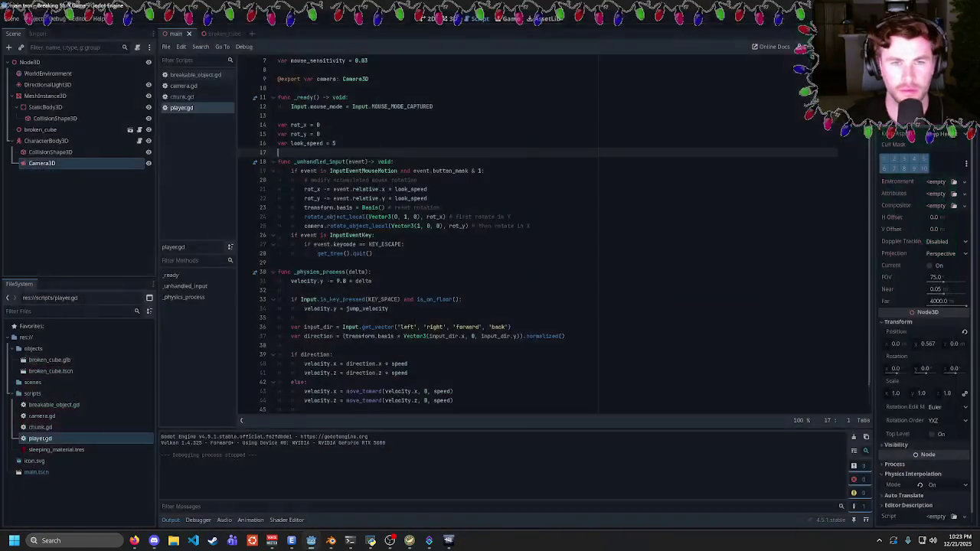
- Remove ' and event.button_mask & 1' from the mouse-motion look condition
double_click(363, 171)
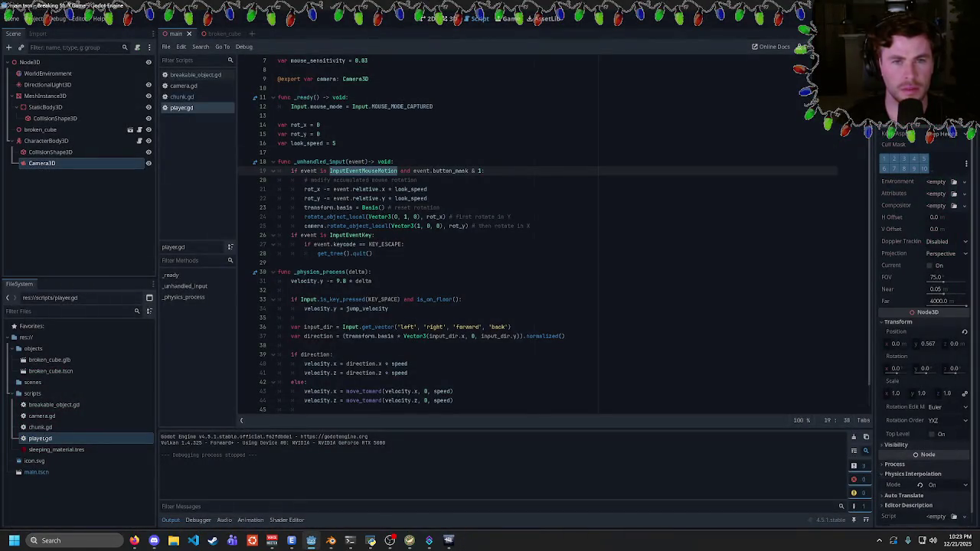
left_click_drag(400, 171, 482, 171)
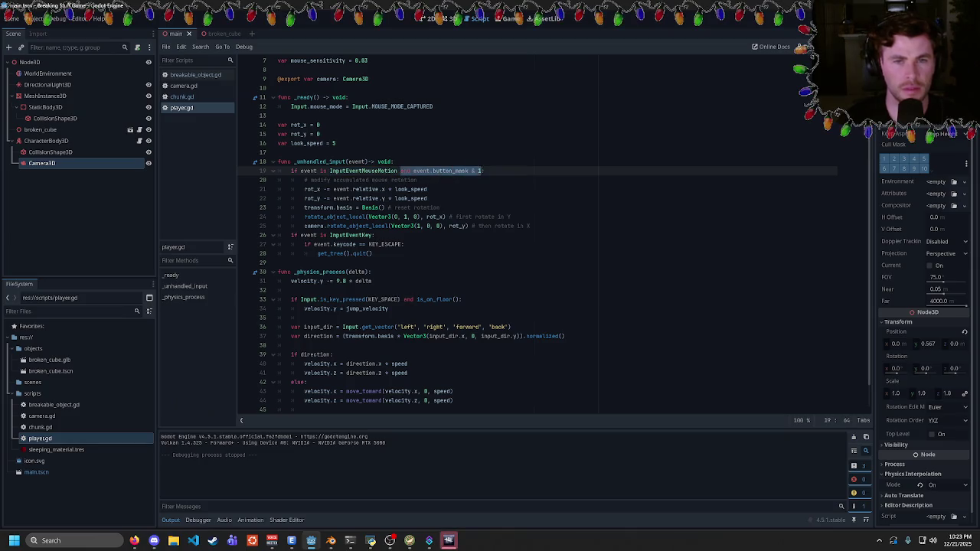
key("BackSpace")
key("BackSpace")
scroll(536, 230, "up", 2)
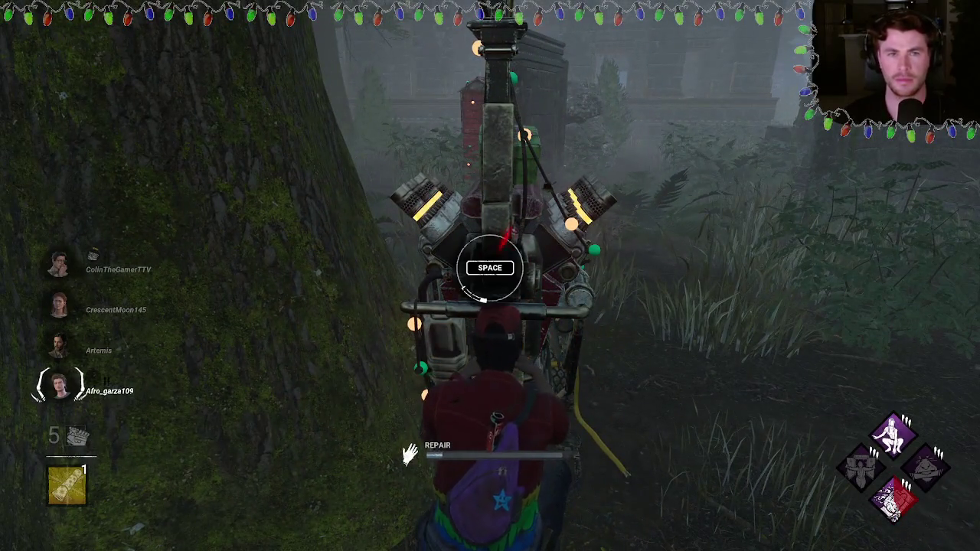
- Hit three generator skill checks with Space, then move away from the generator
key("space")
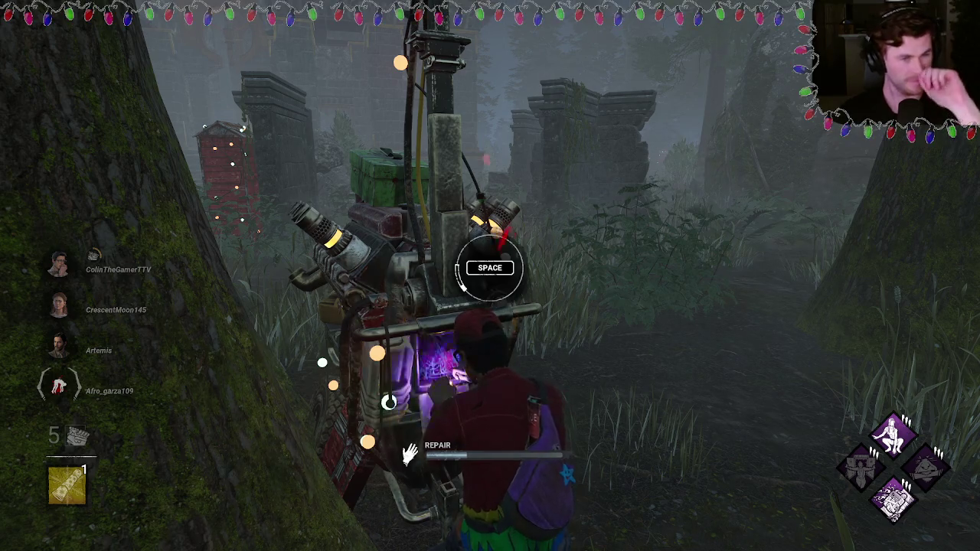
key("space")
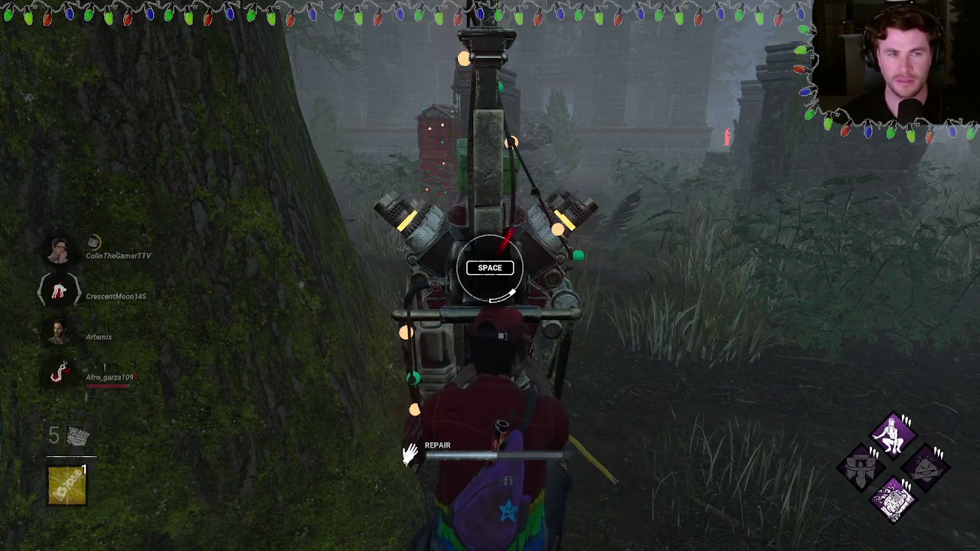
key("space")
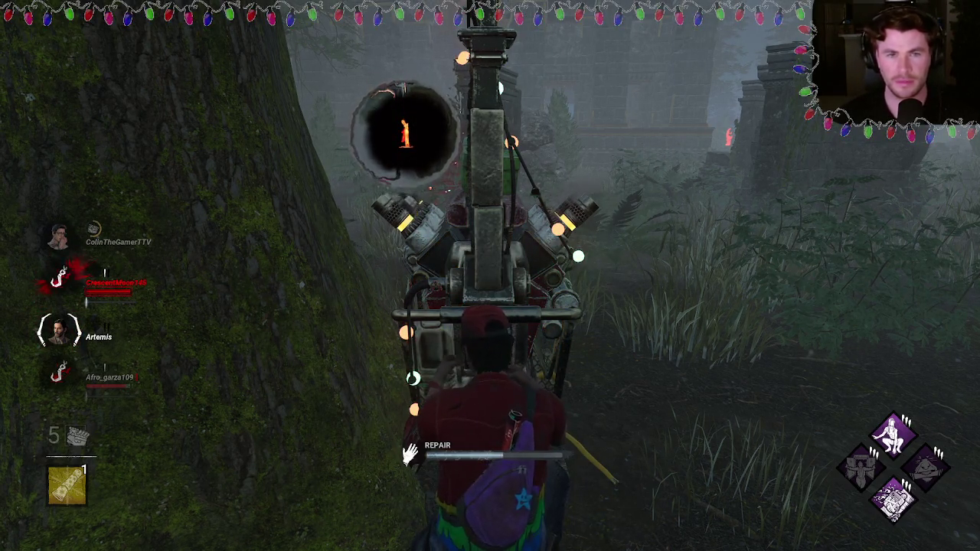
key("d")
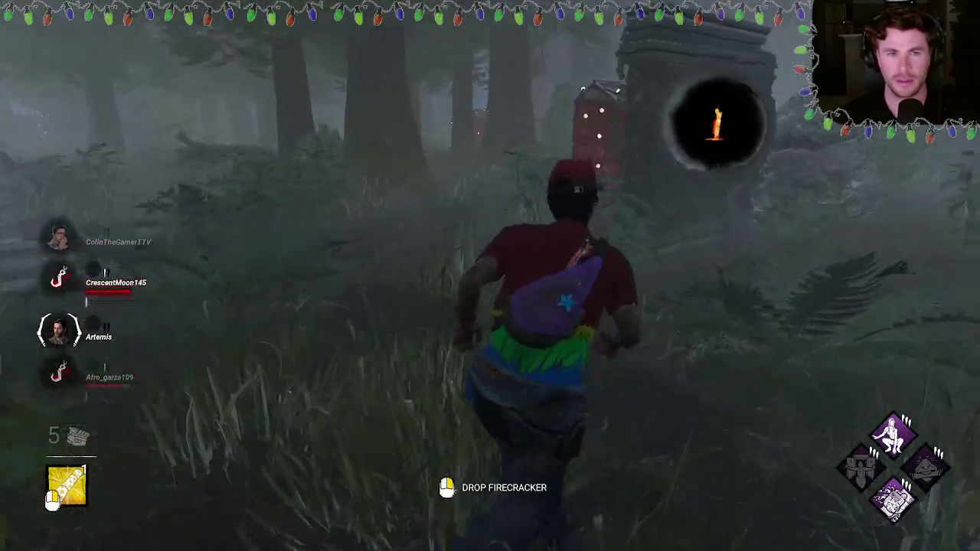
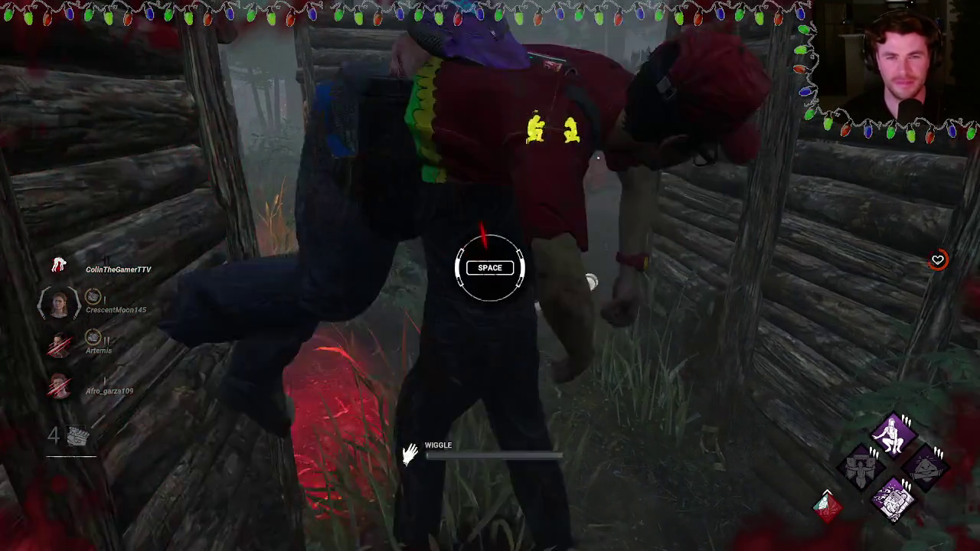
- Wiggle free of the killer's carry with A/D and Space, then sprint into the woods
key("a")
key("d")
key("a")
key("d")
key("a")
key("d")
key("a")
key("d")
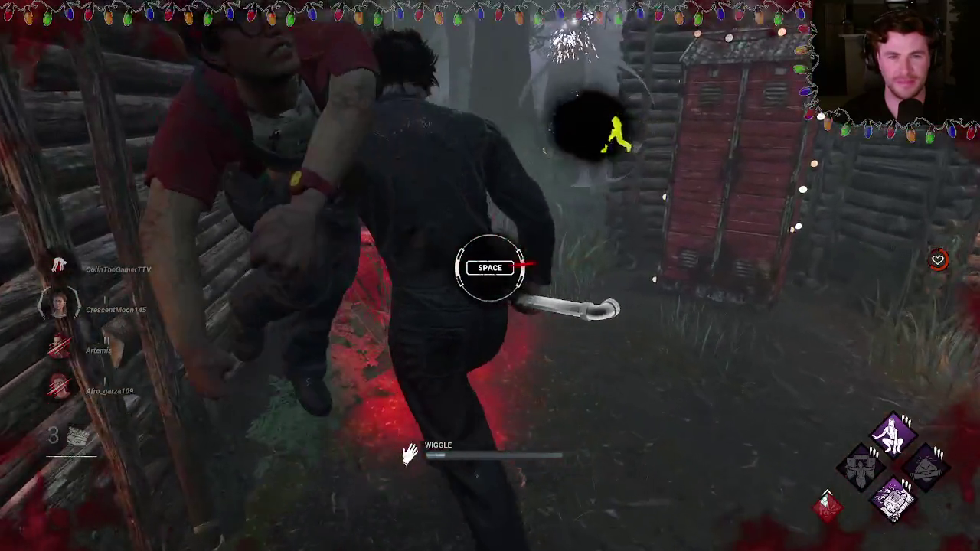
key("a")
key("d")
key("a")
key("d")
key("a")
key("d")
key("a")
key("d")
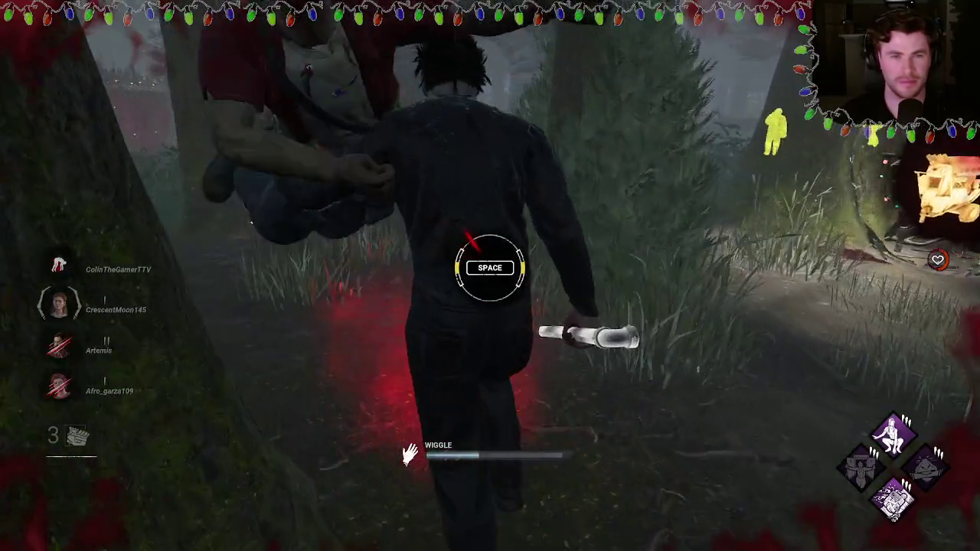
key("space")
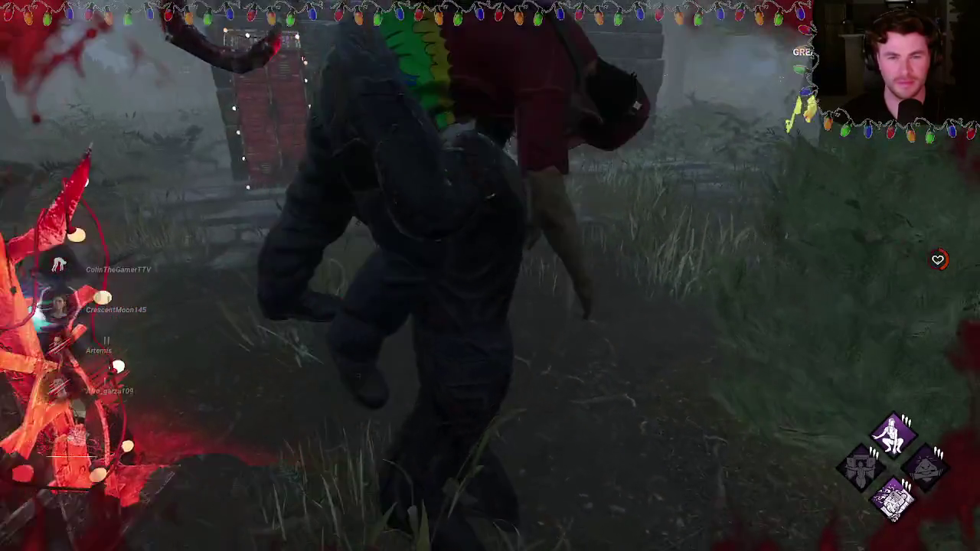
key("shift+w")
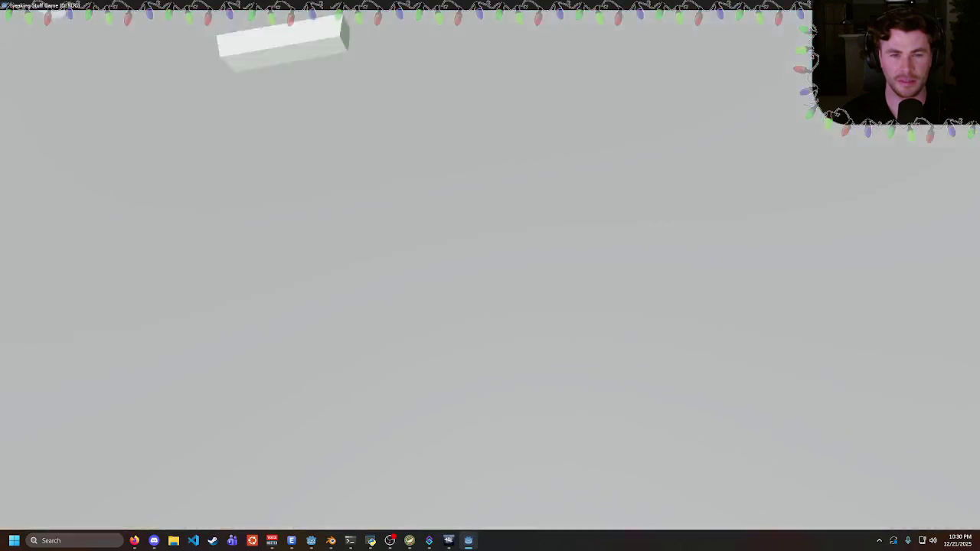
- Run the breakable-cube scene twice to check the first-person view
key("Escape")
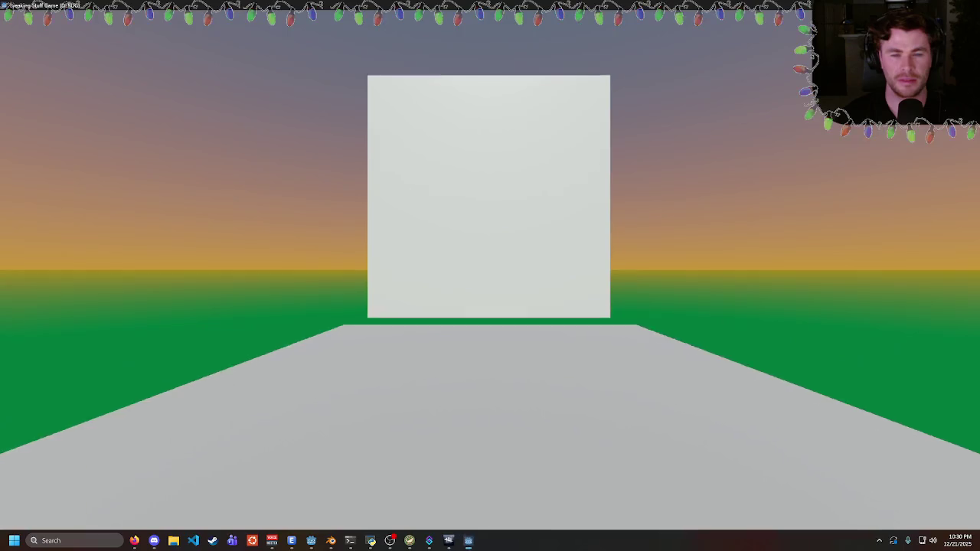
key("Escape")
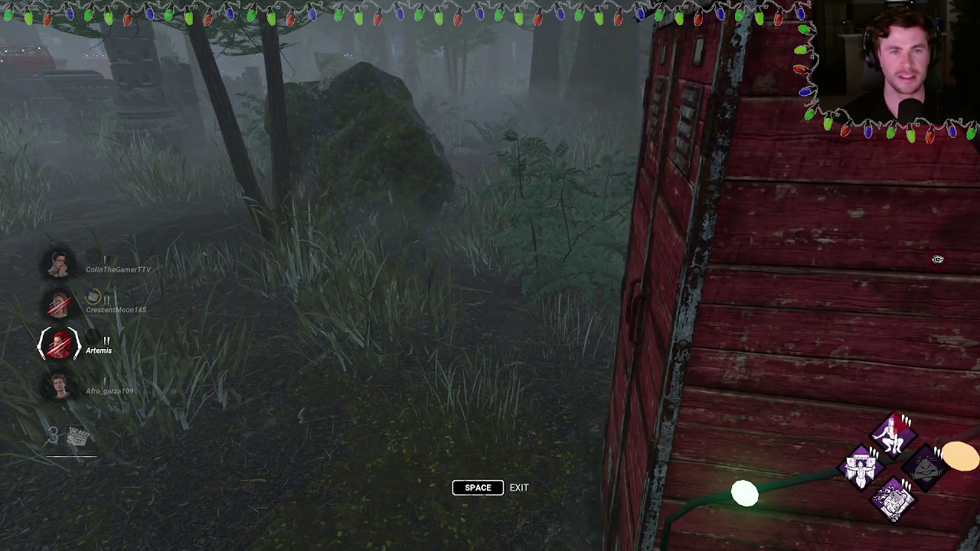
- Leave the locker, run past the log walls to a teammate, heal briefly, then sprint away
key("space")
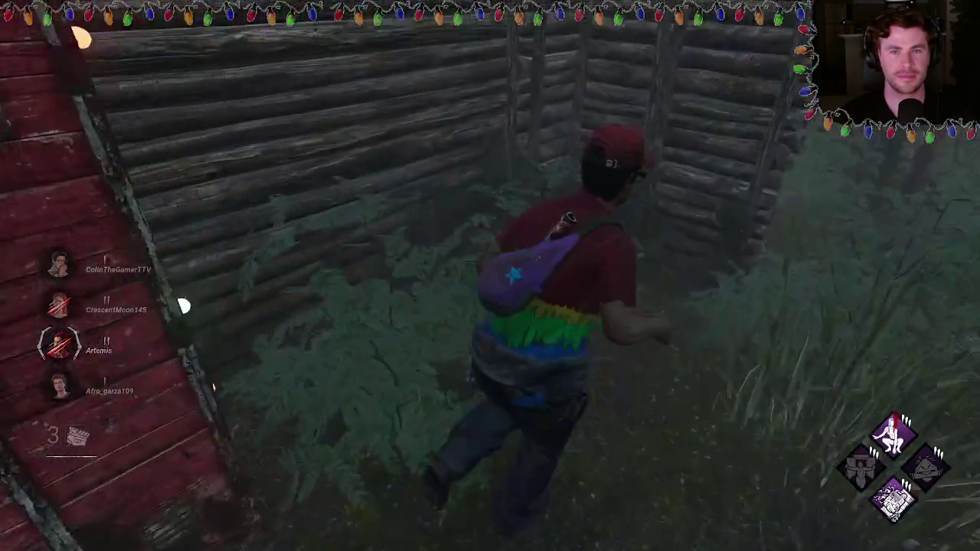
key("w")
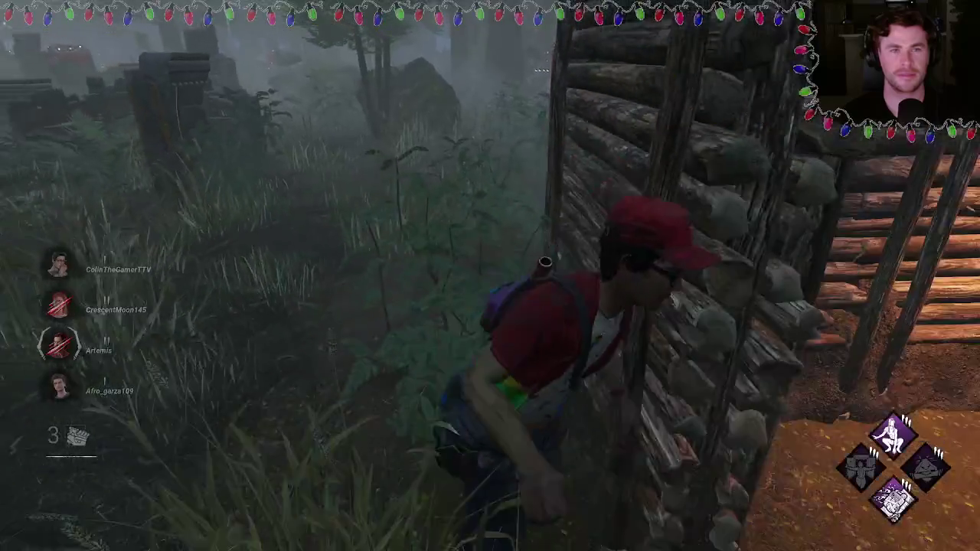
key("w")
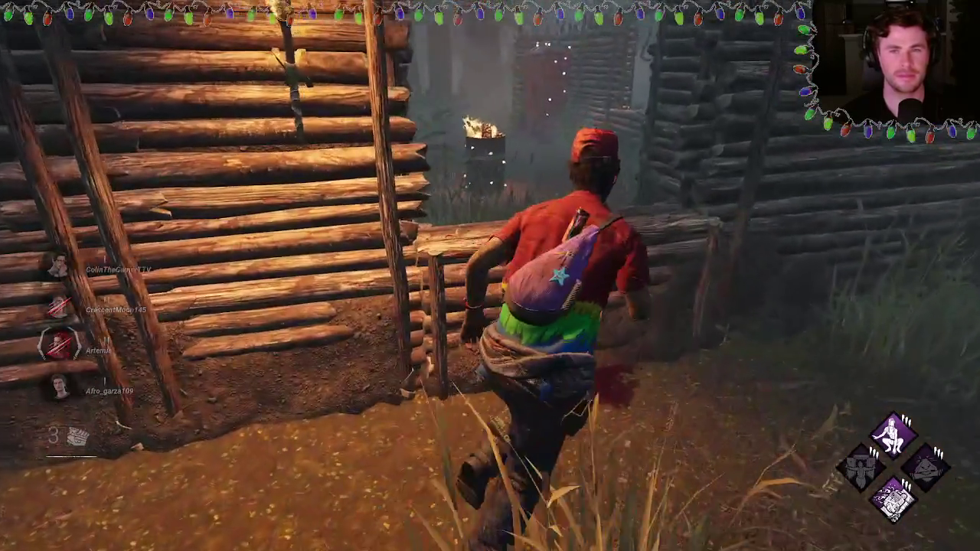
key("w")
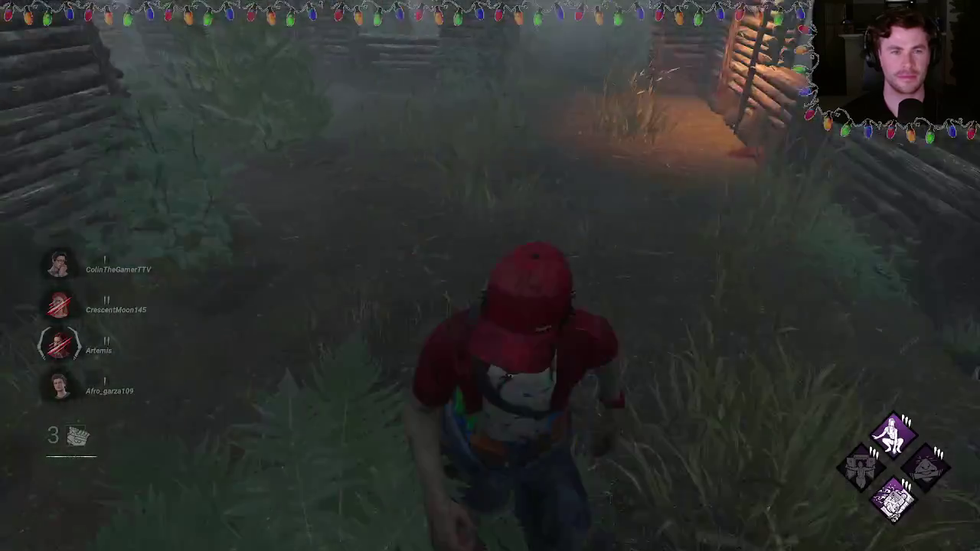
key("w")
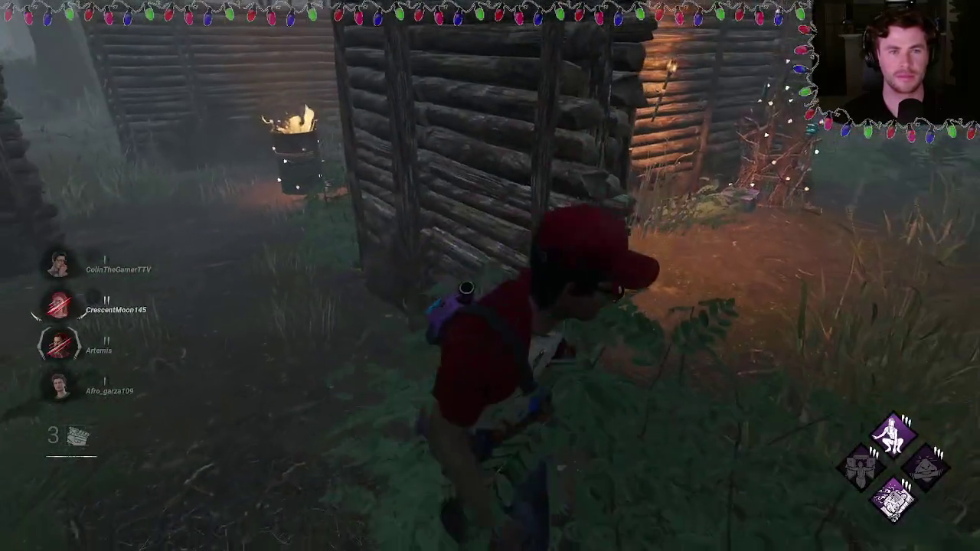
key("w")
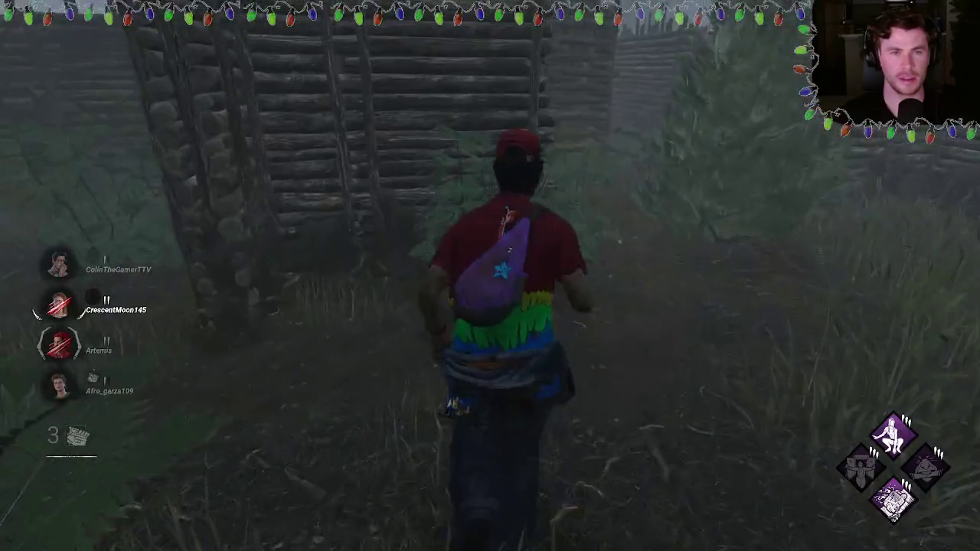
key("w")
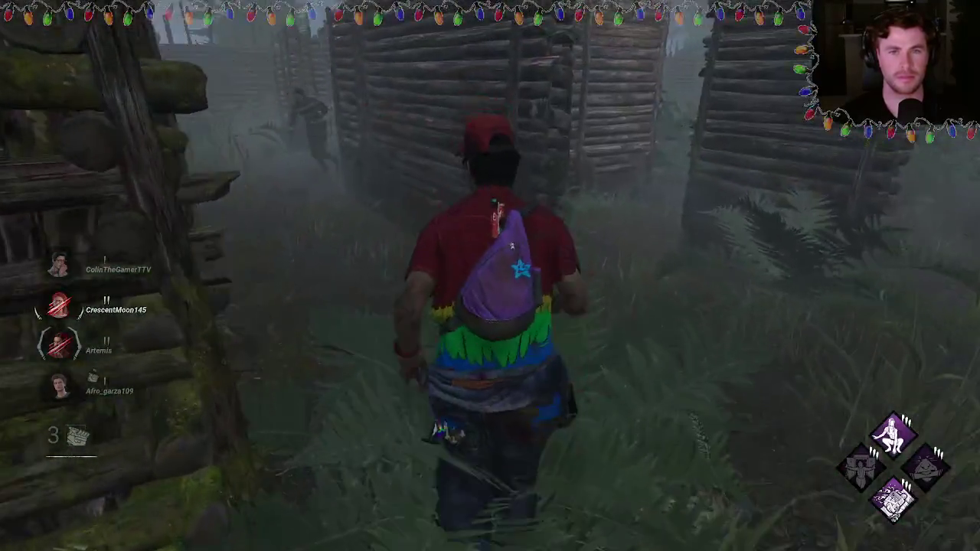
key("w")
left_click(490, 276)
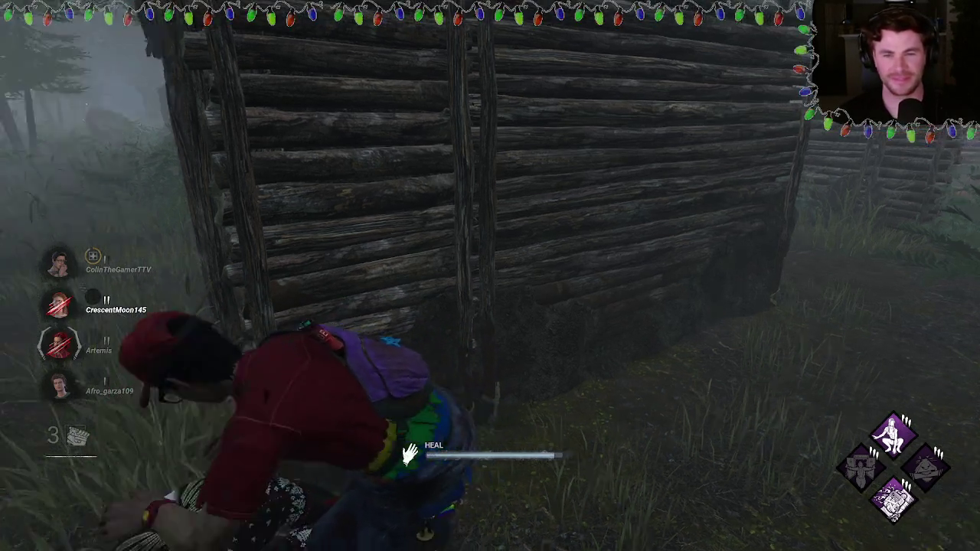
key("shift+w")
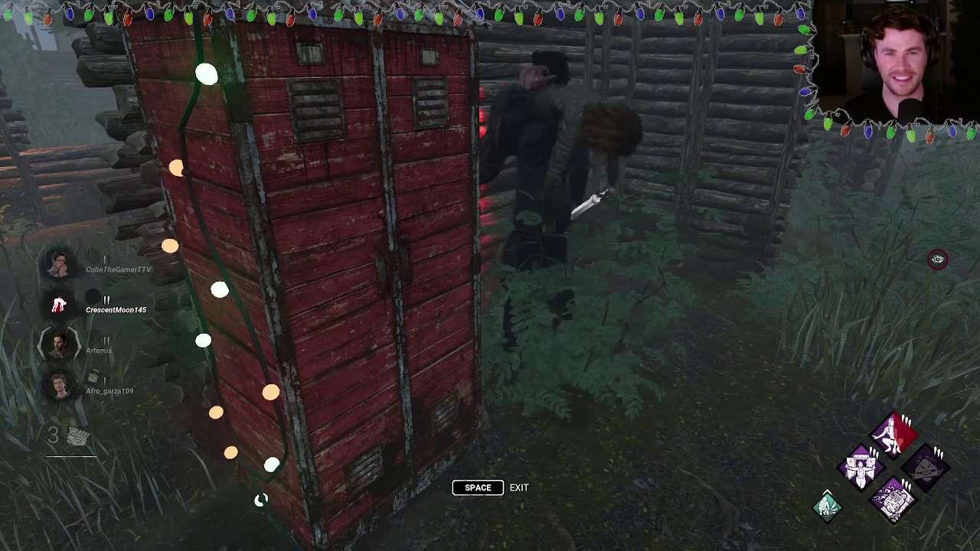
- Exit the locker, move away, and drop the pallet on the killer
key("space")
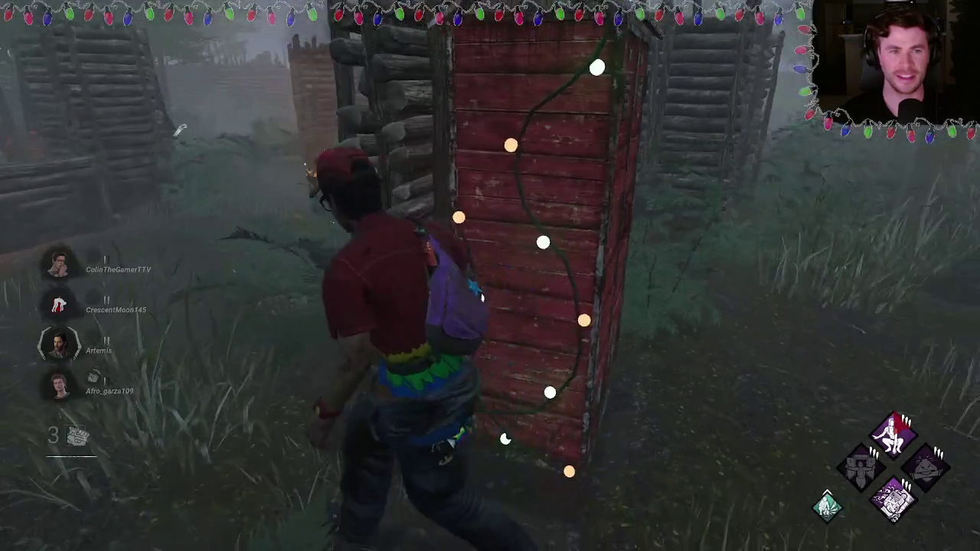
key("w")
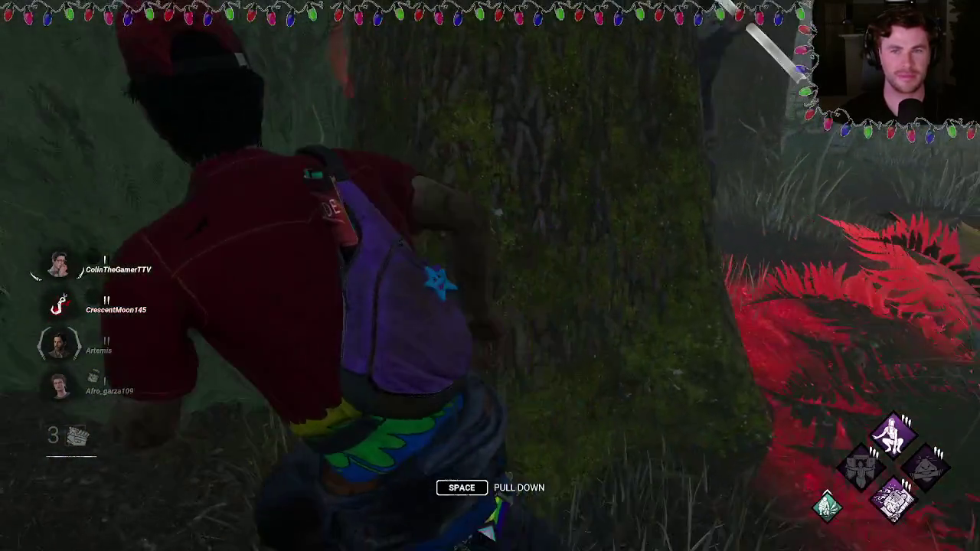
key("space")
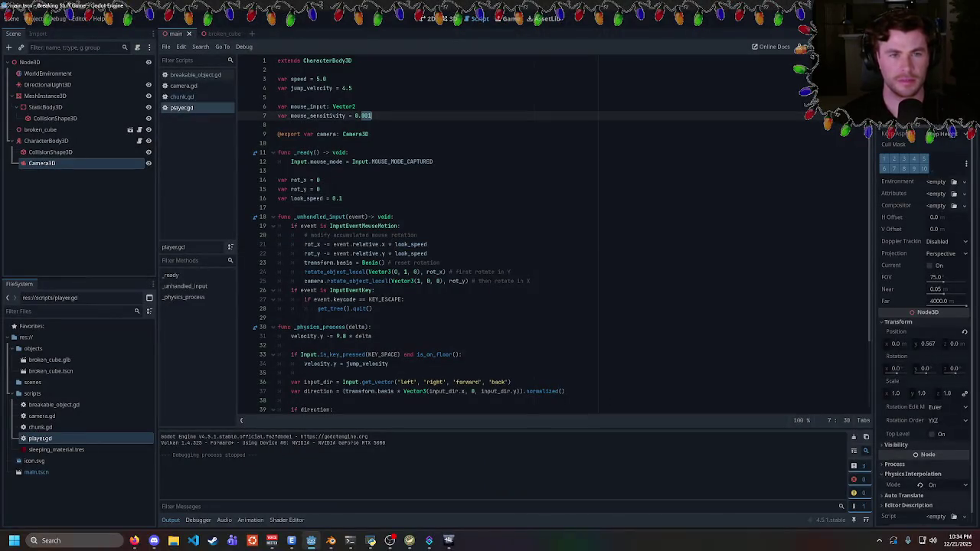
- Put the caret at the end of the look_speed line, then glance at Dead by Daylight
left_click(343, 198)
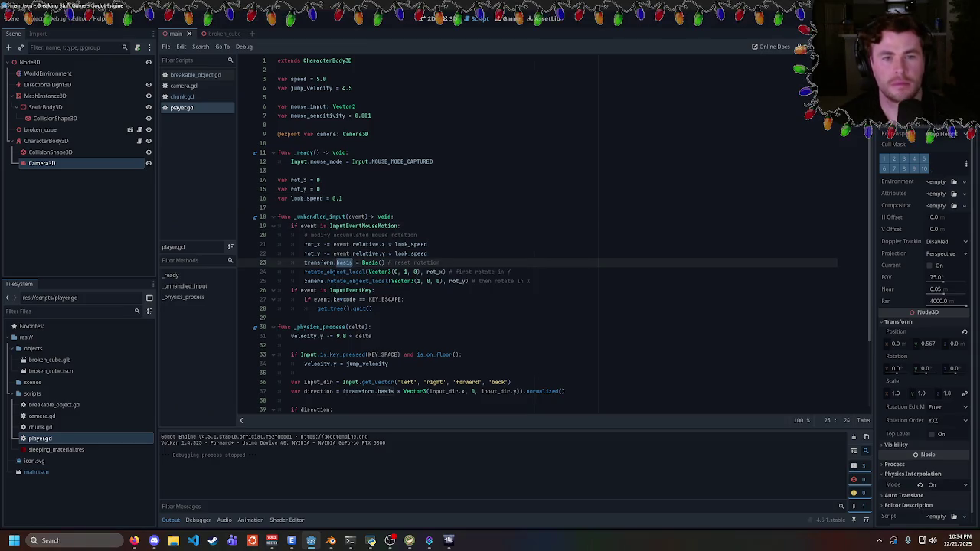
left_click(449, 541)
left_click(449, 541)
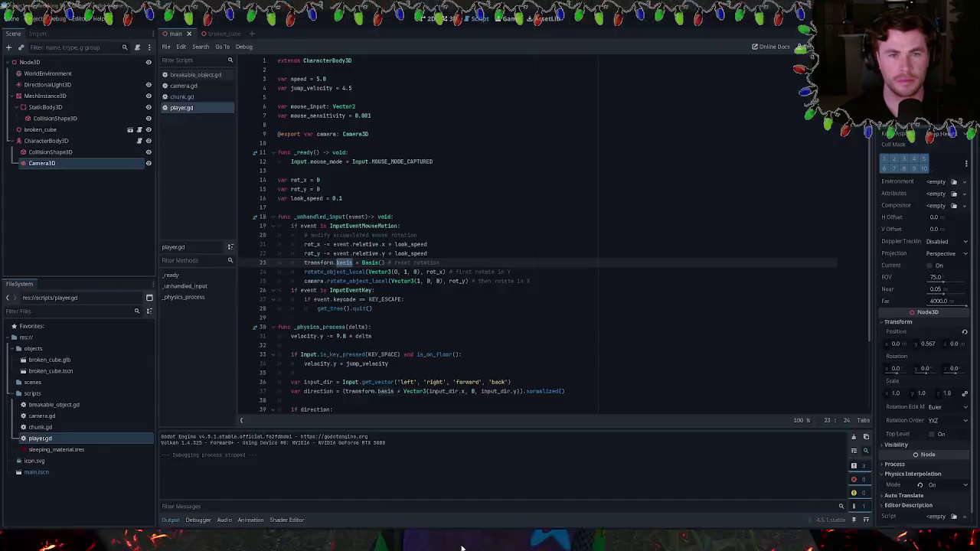
- Switch to Dead by Daylight and continue past the match scoreboard to the loading screen
left_click(448, 541)
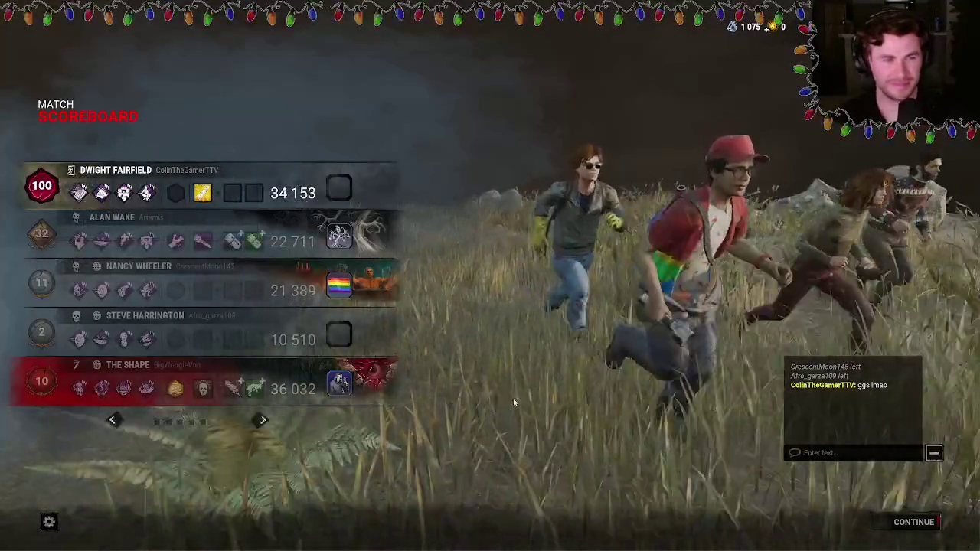
mouse_move(79, 389)
mouse_move(149, 392)
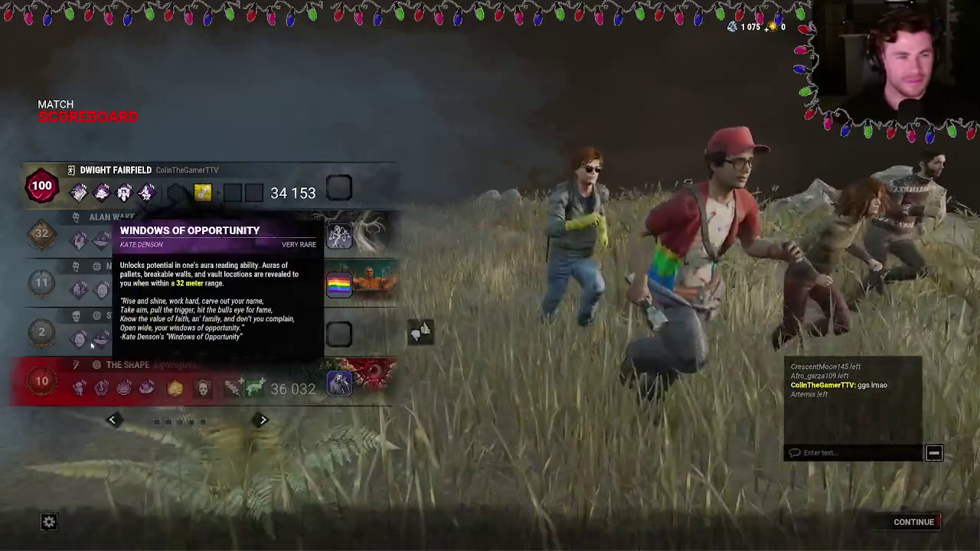
mouse_move(82, 342)
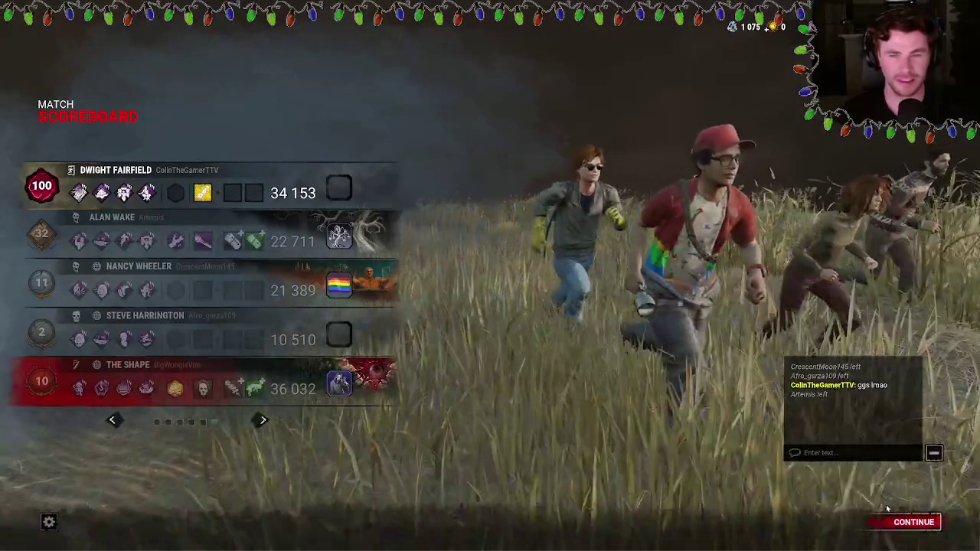
left_click(922, 522)
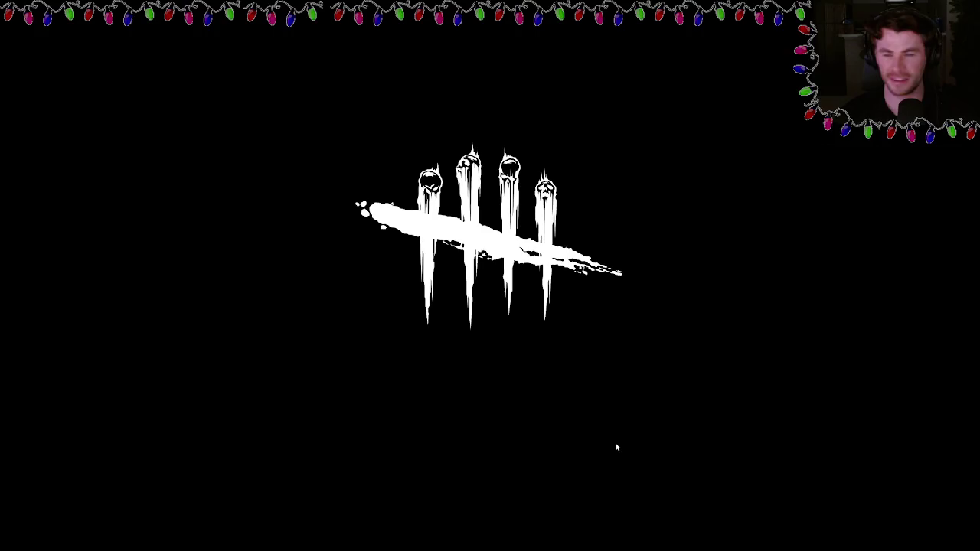
- Switch to Godot and test-run the game's mouse look
key("alt+Tab")
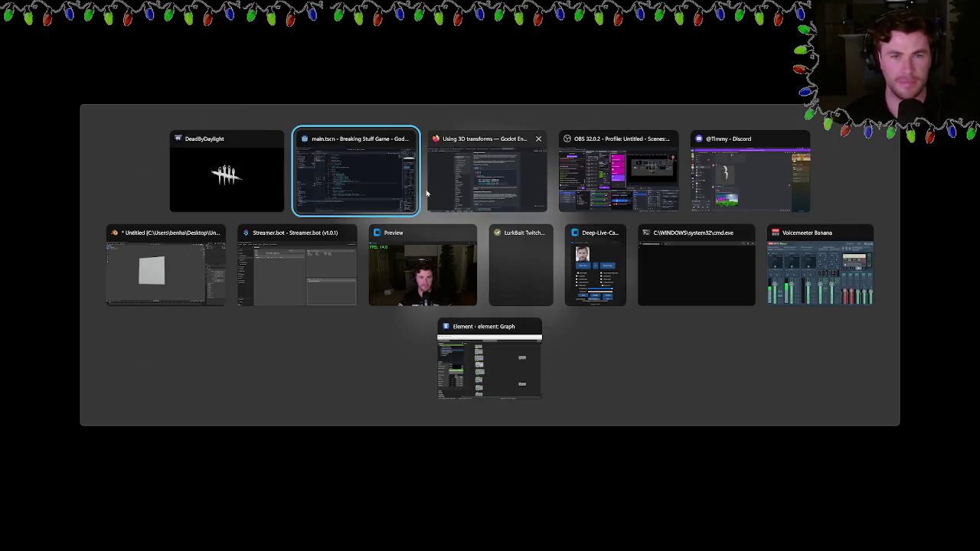
key("F5")
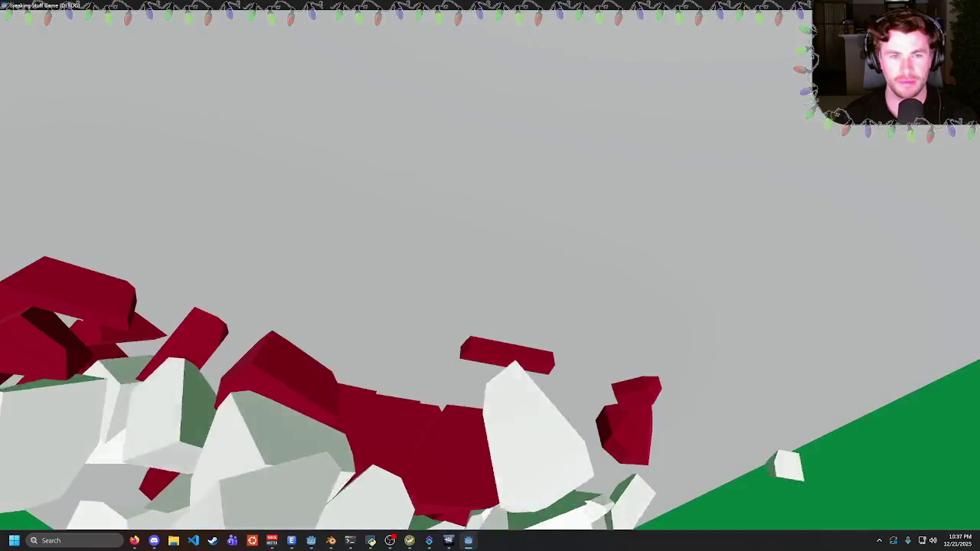
key("Escape")
- Lower mouse_sensitivity to 0.000001 and test-run it, glancing at the game lobby
left_click(372, 115)
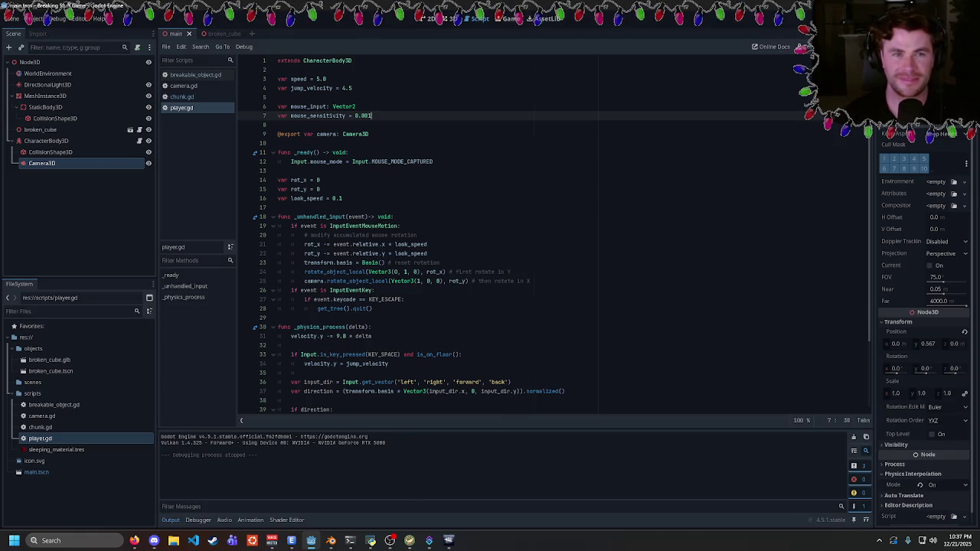
key("BackSpace")
type("0001")
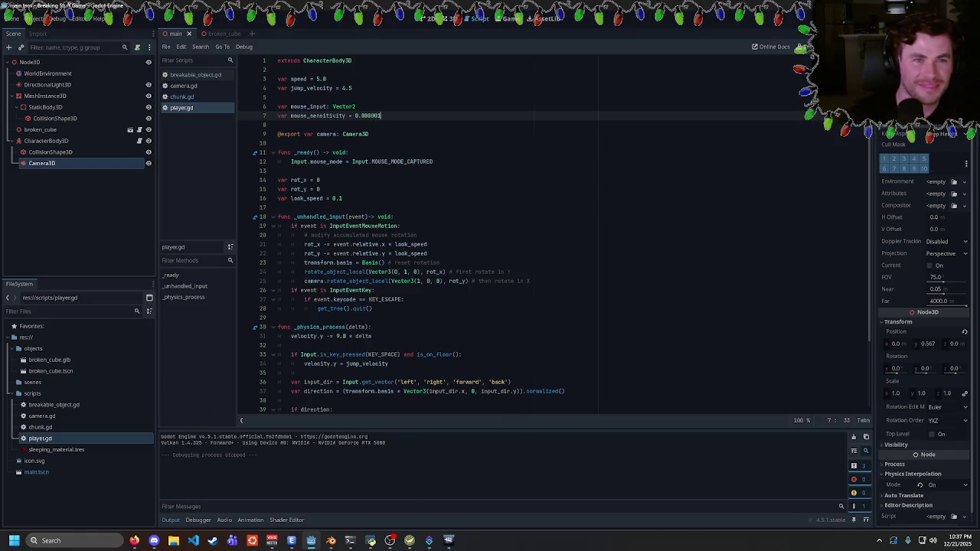
key("F5")
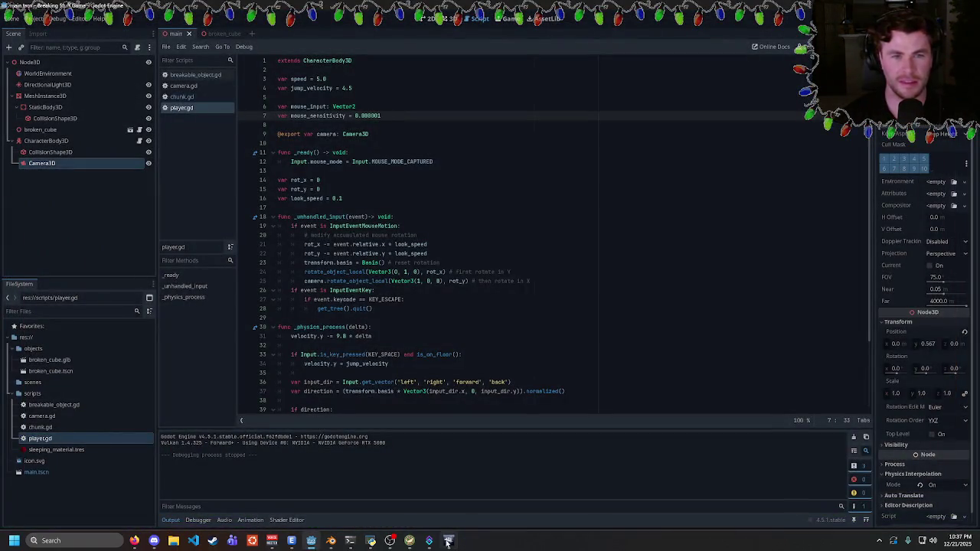
left_click(449, 541)
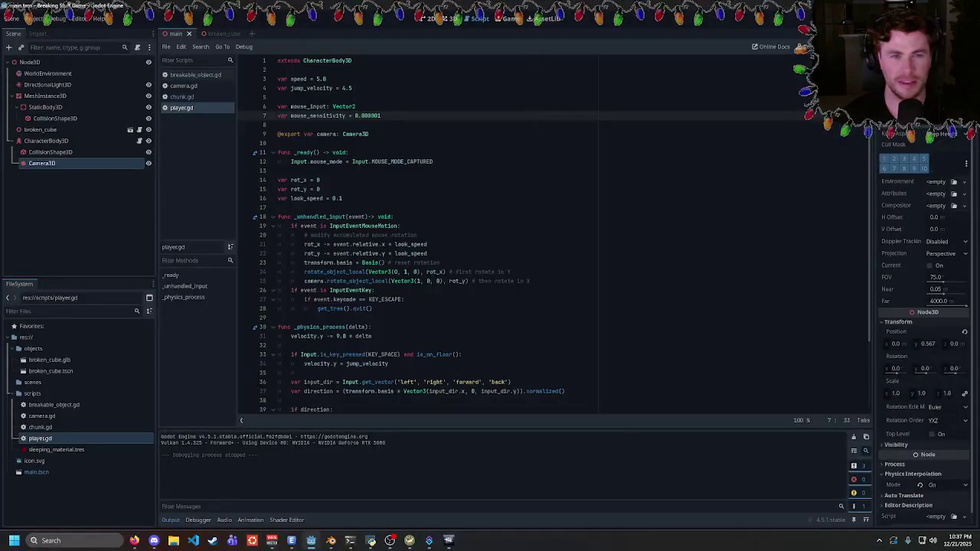
- Comment out the camera's X rotation on line 25 and test-run
left_click(306, 281)
type("#")
key("F5")
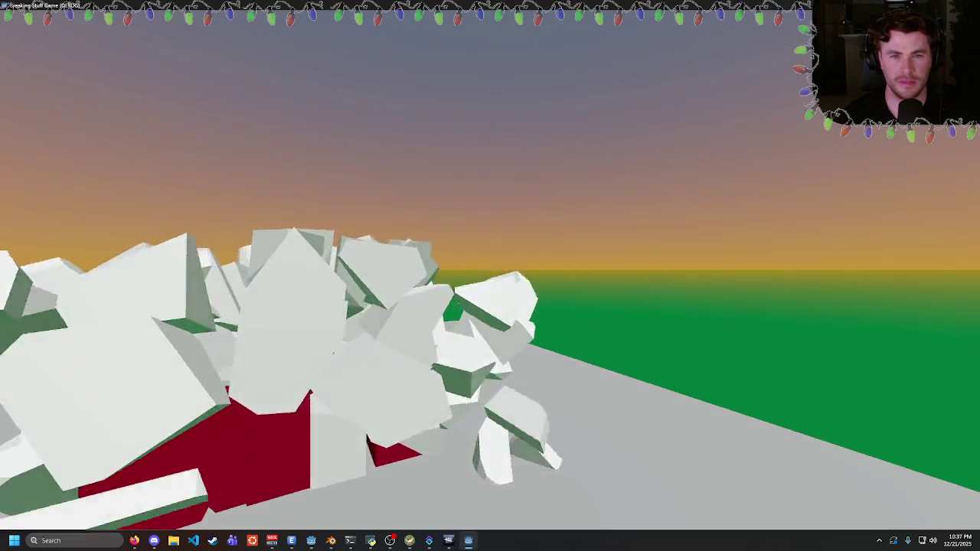
key("Escape")
- Replace rot_x with rot_y in line 24's rotation call and test-run
double_click(435, 272)
type("rot")
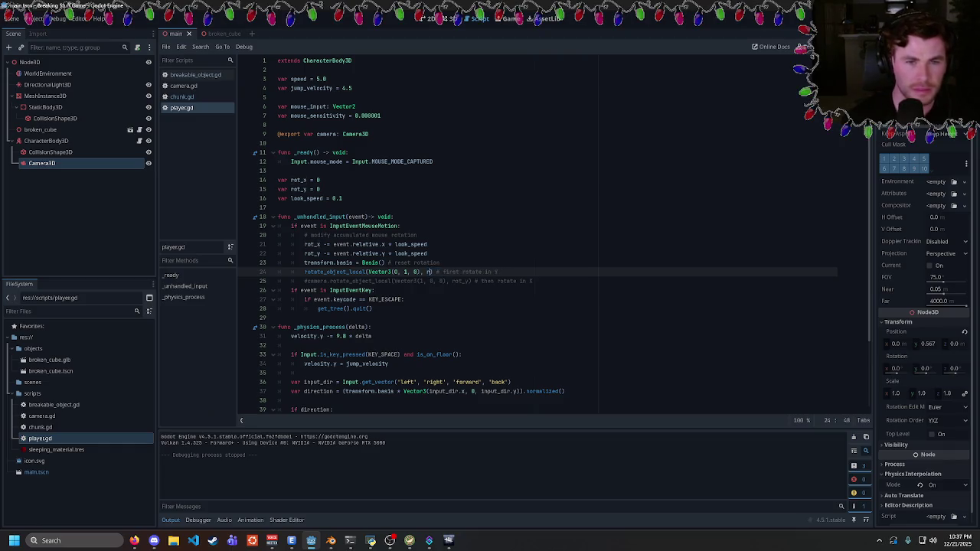
type("_y")
type("rot_y")
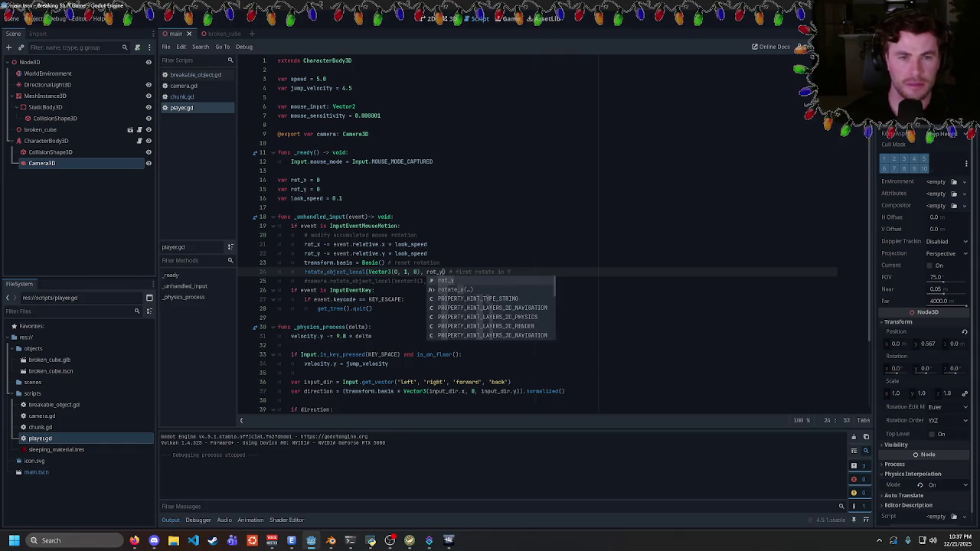
key("F5")
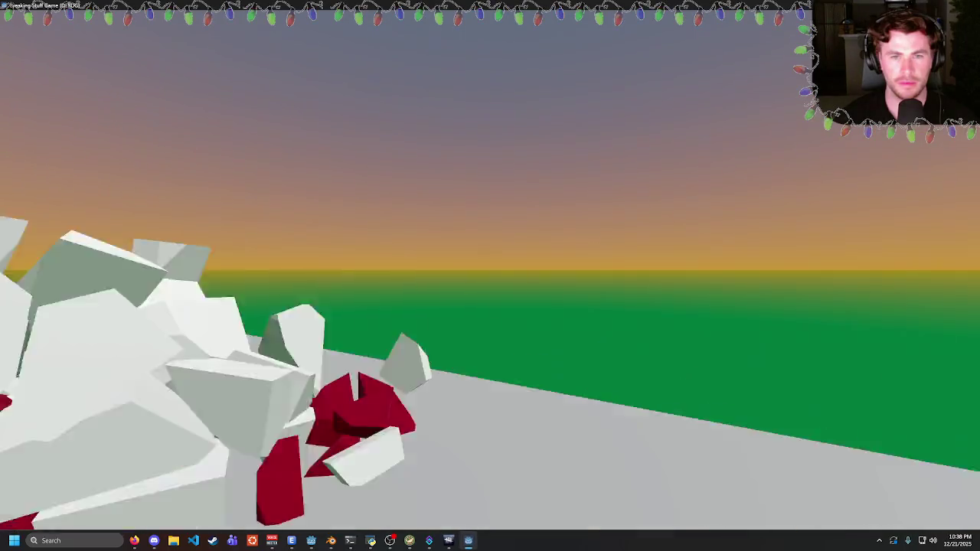
key("Escape")
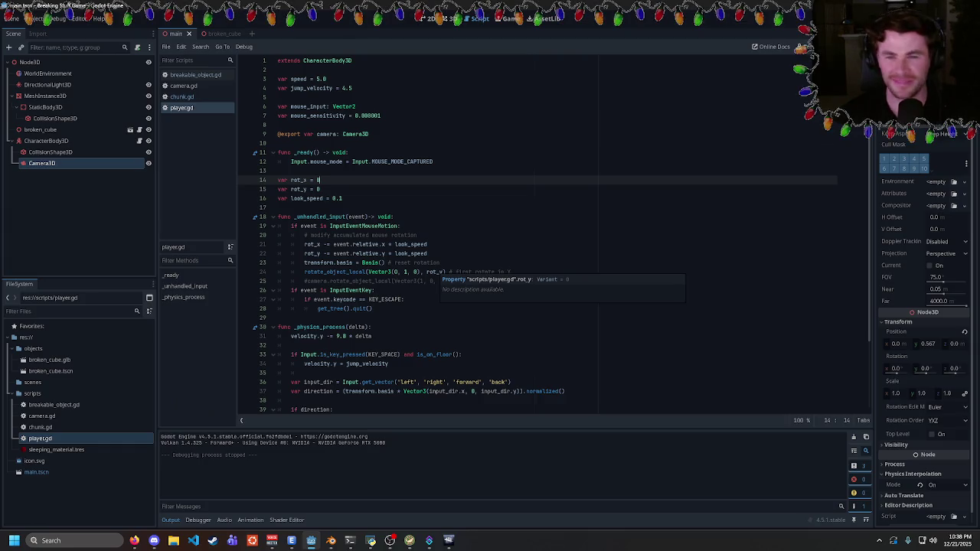
- Join the Rat Clan server's General voice call in Discord
left_click(154, 540)
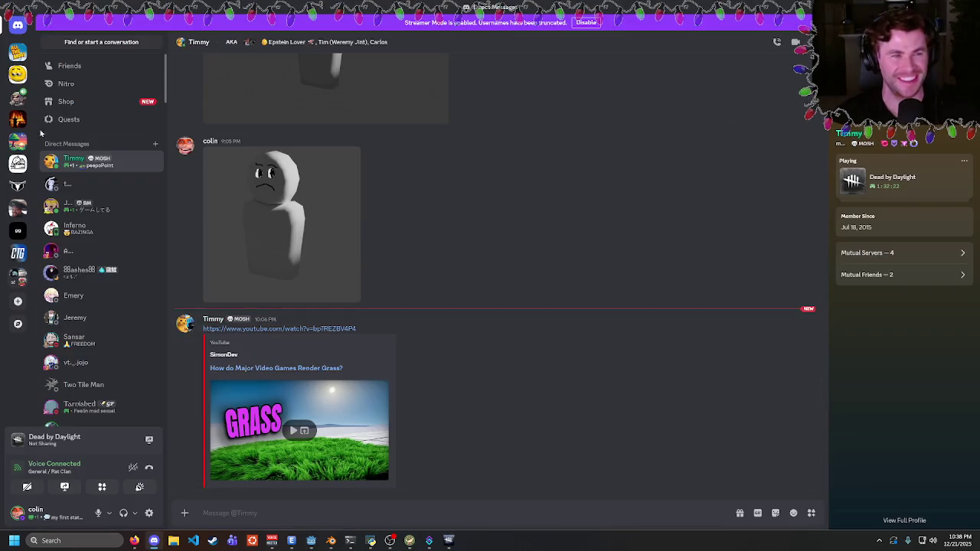
left_click(18, 98)
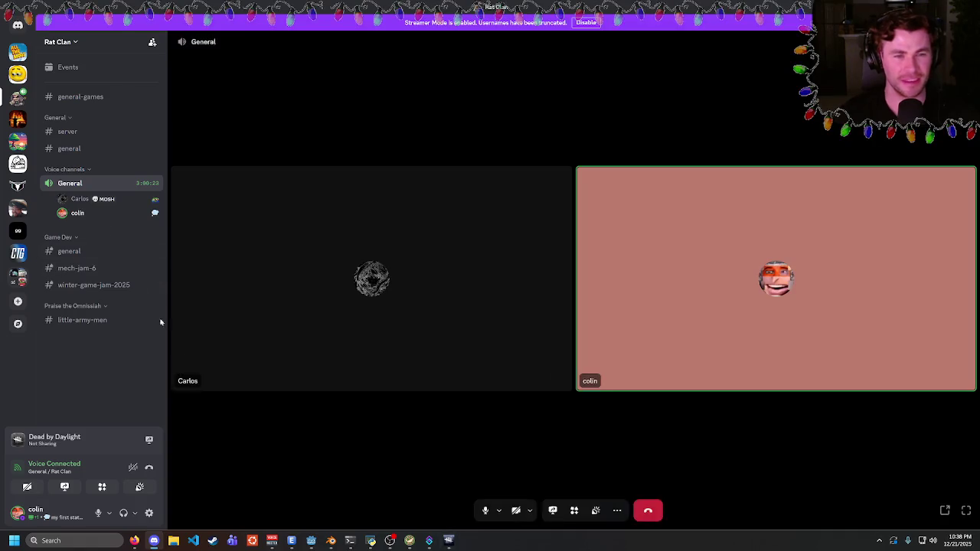
mouse_move(60, 205)
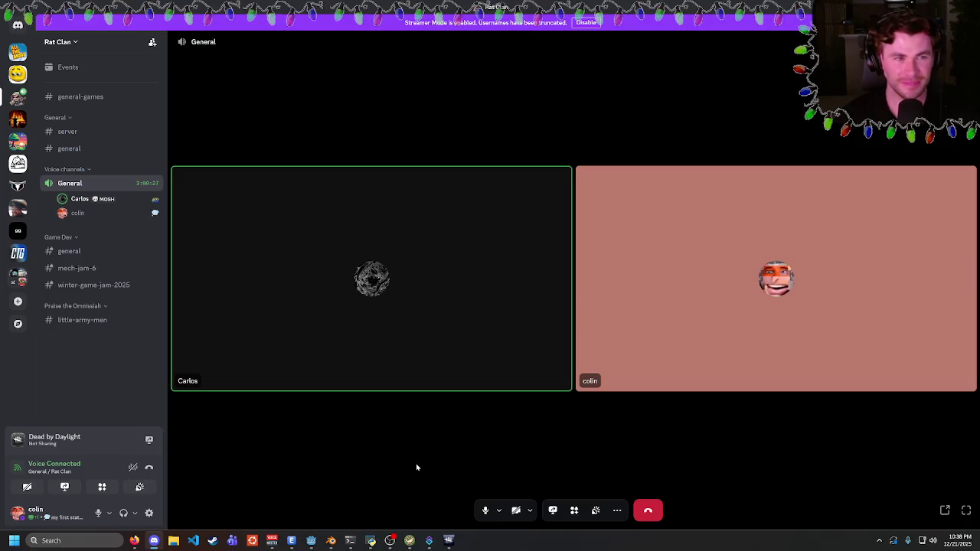
- Glance at the 3D transforms docs, then delete rot_y from line 24's rotation call
left_click(134, 541)
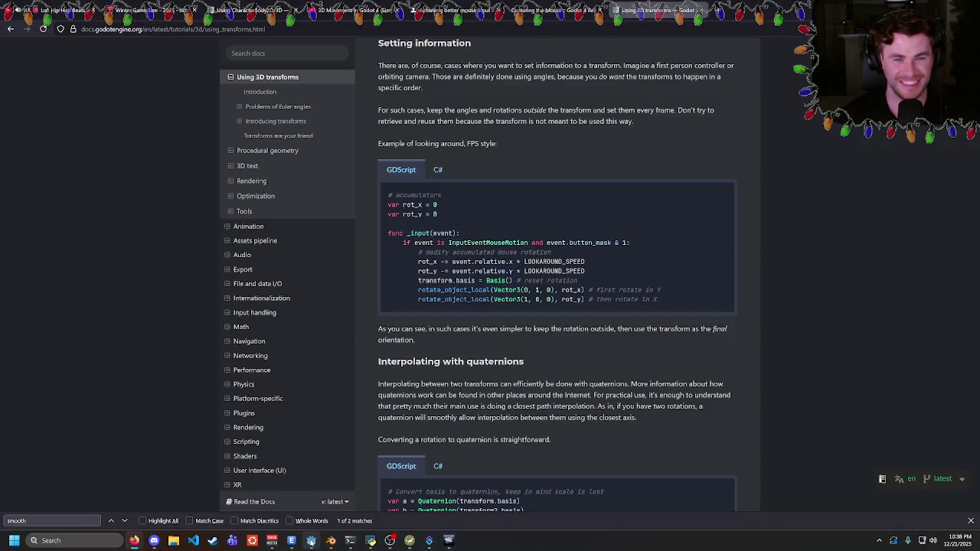
left_click(311, 541)
left_click(374, 281)
left_click(445, 272)
key("BackSpace")
key("BackSpace")
key("BackSpace")
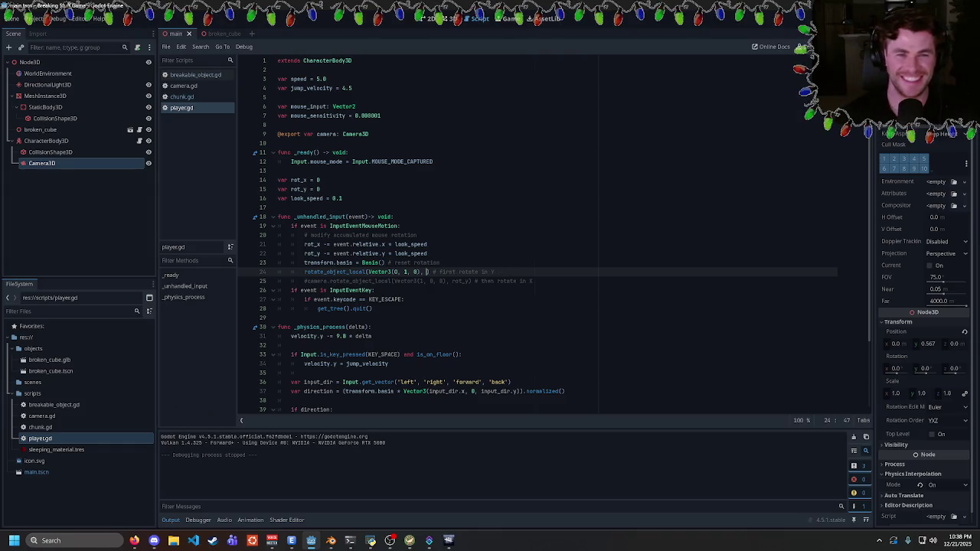
- Put rot_x back as line 24's rotation argument and test-run
type("rot_x")
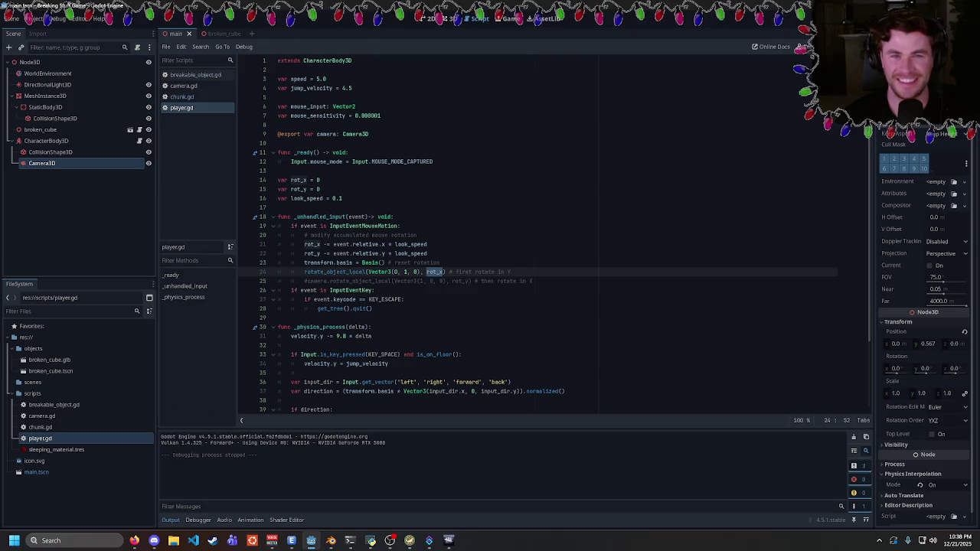
key("F5")
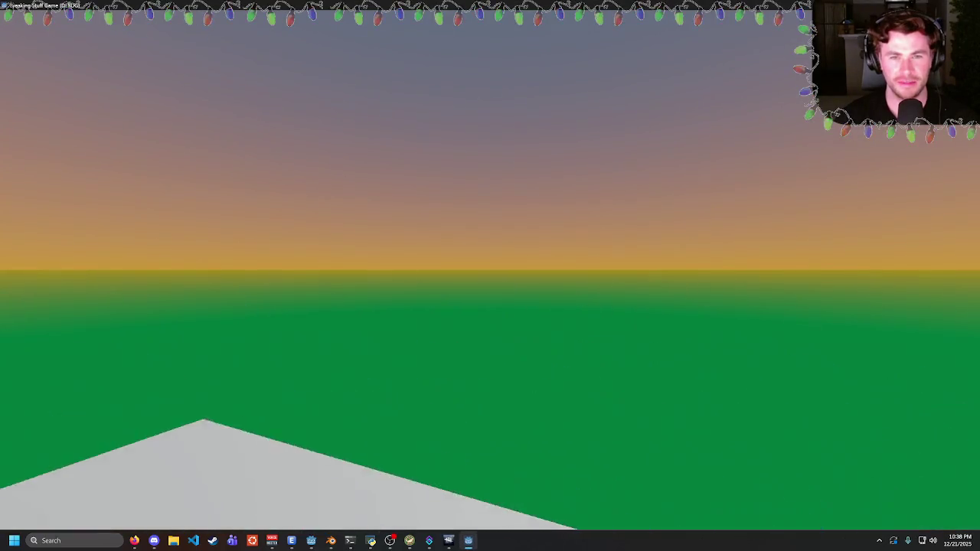
key("Escape")
- Edit a component of line 24's axis vector and test-run the new axis
left_click(406, 272)
key("BackSpace")
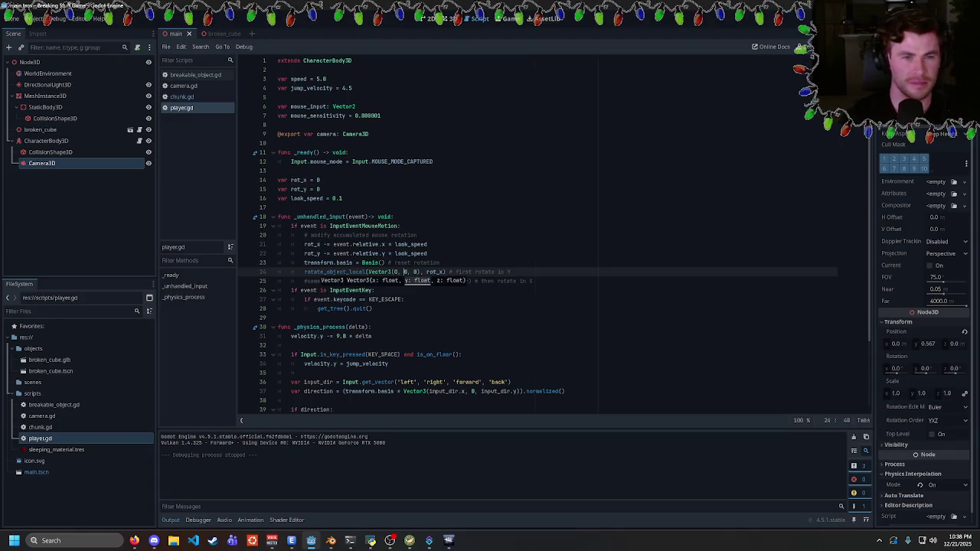
key("F5")
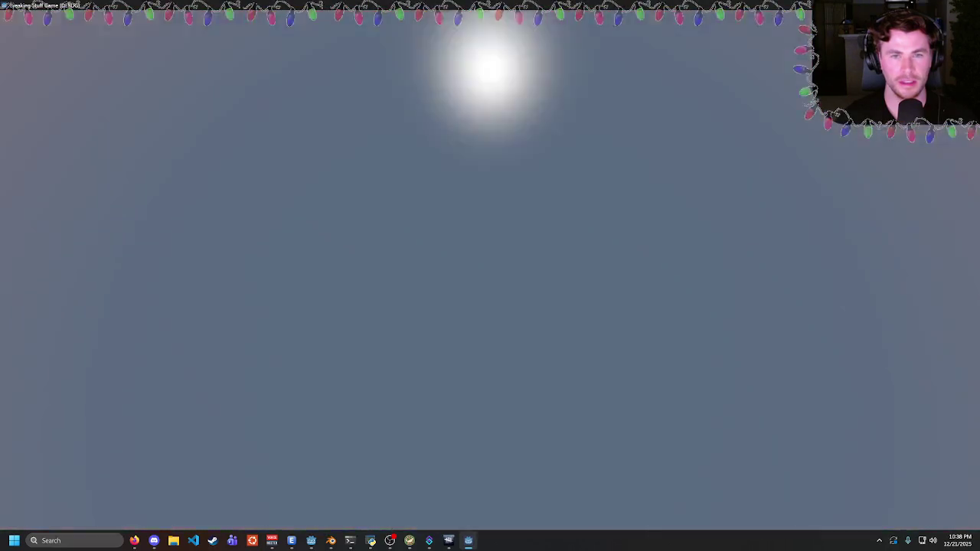
key("Escape")
- Change line 24's rotation axis from Vector3(1, 0, 0) to Vector3(0, 1, 0)
left_click(458, 272)
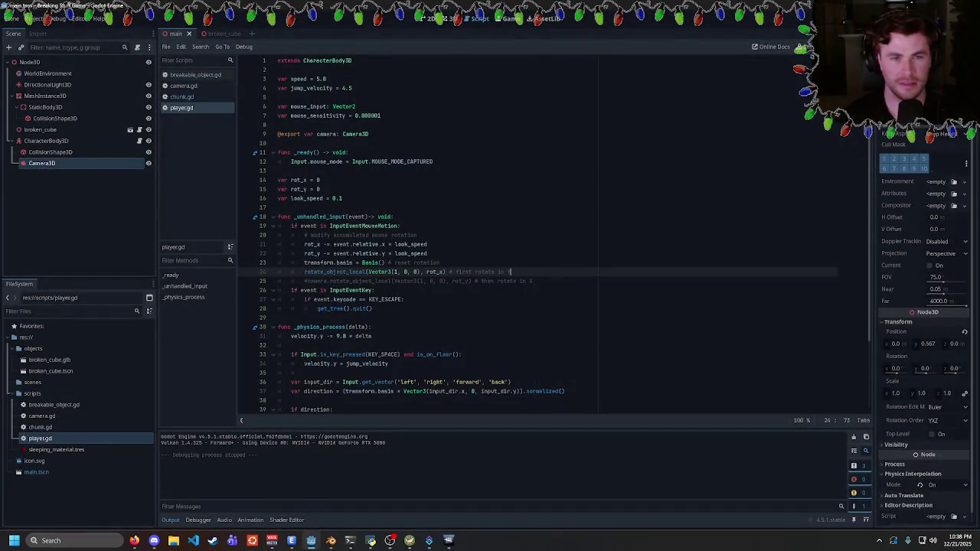
scroll(551, 230, "down", 3)
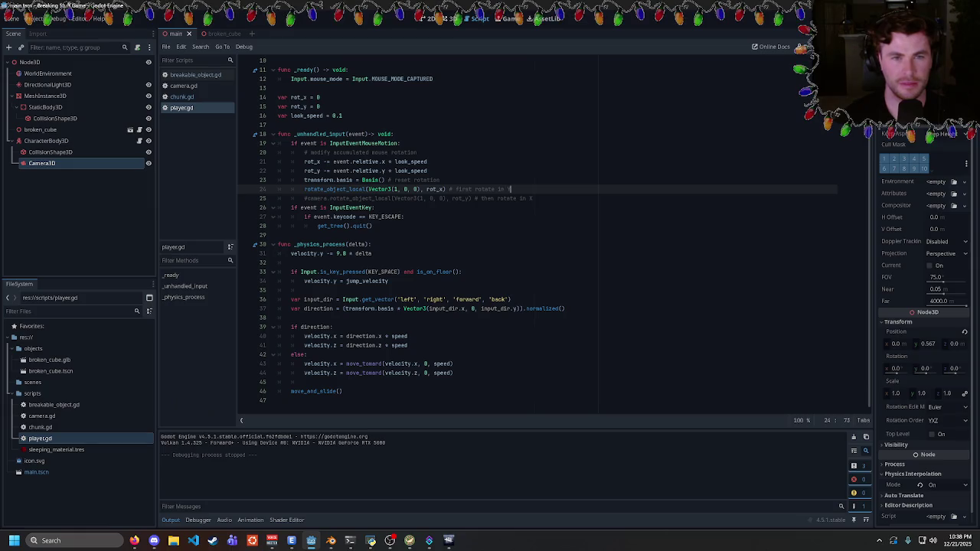
double_click(435, 189)
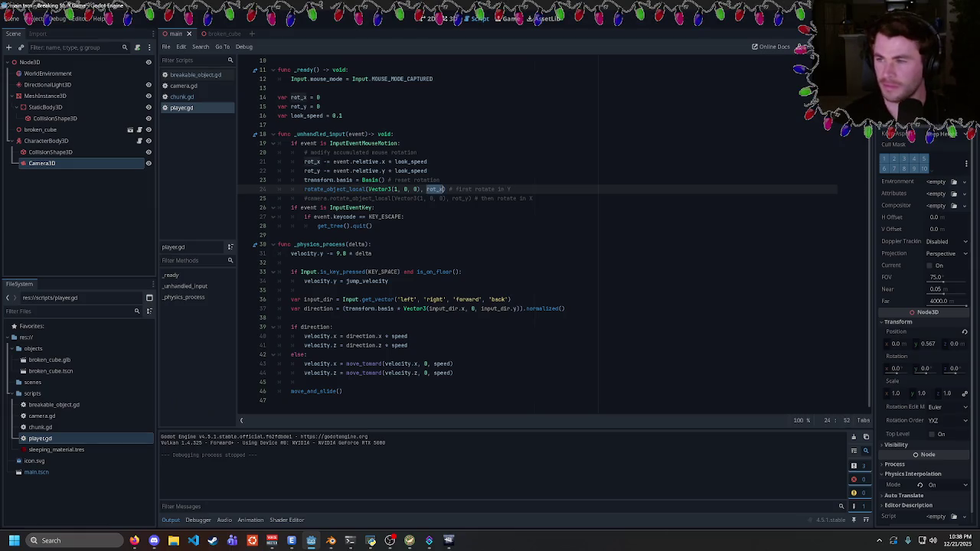
left_click(510, 189)
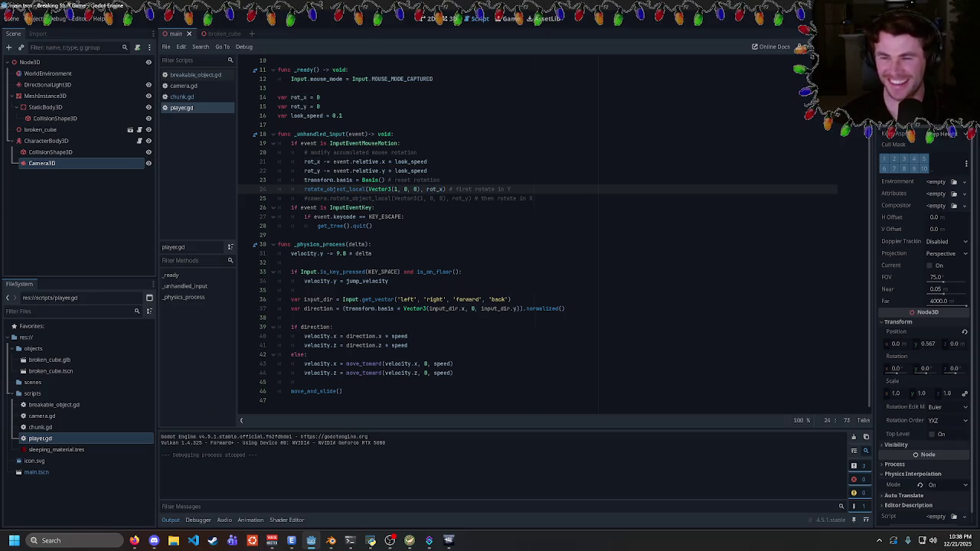
double_click(435, 189)
left_click(396, 190)
key("BackSpace")
type("0")
key("Right")
key("Right")
key("Delete")
type("1")
double_click(435, 189)
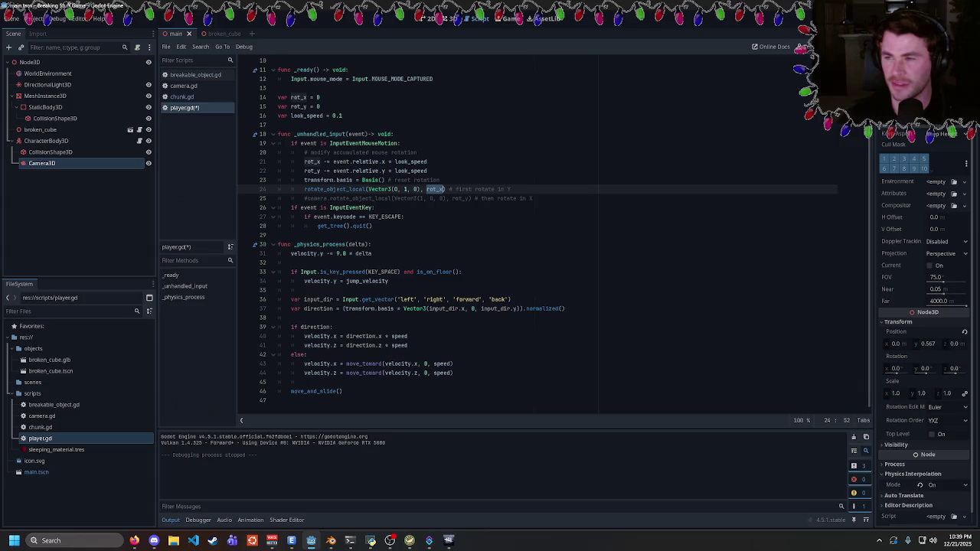
- Rotate the body by rot_y on line 24 and test the mouse-look
type("rot_y")
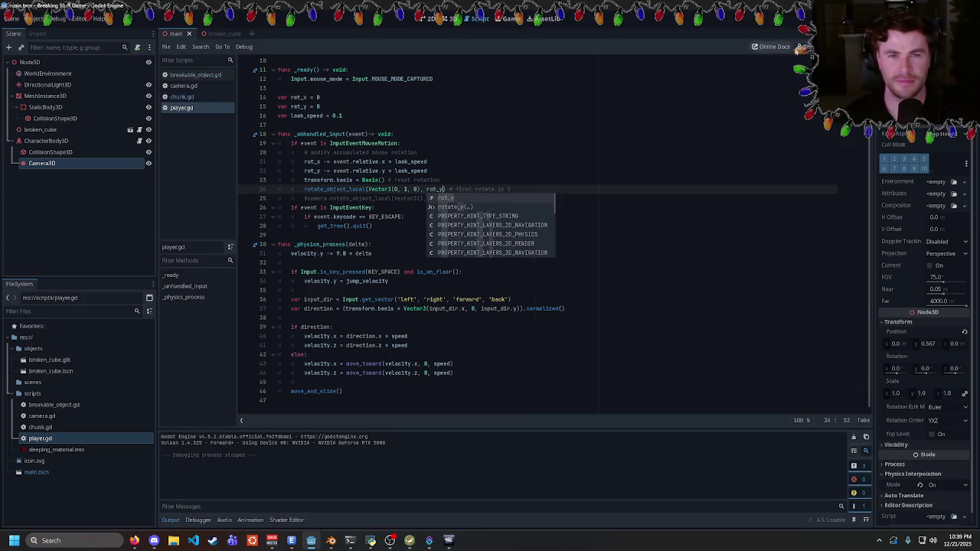
key("F5")
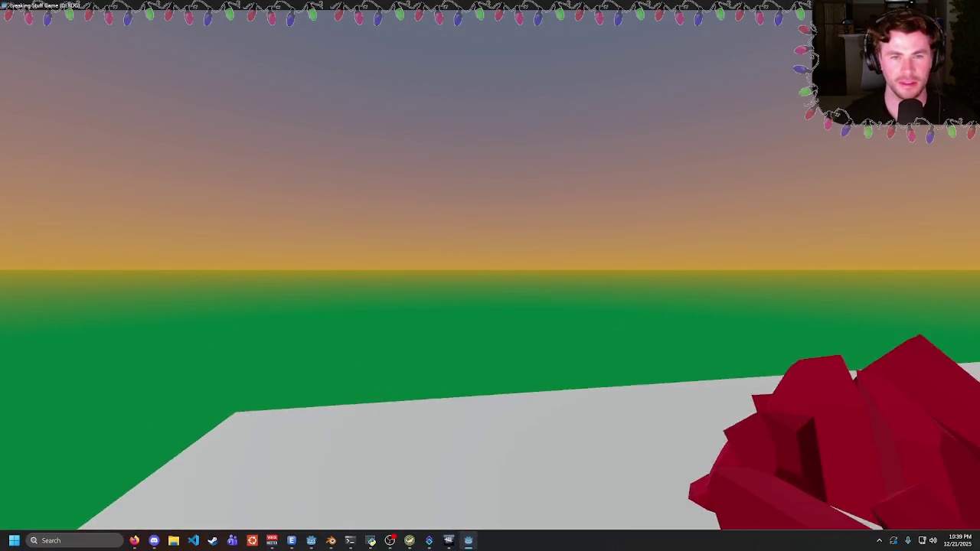
key("Escape")
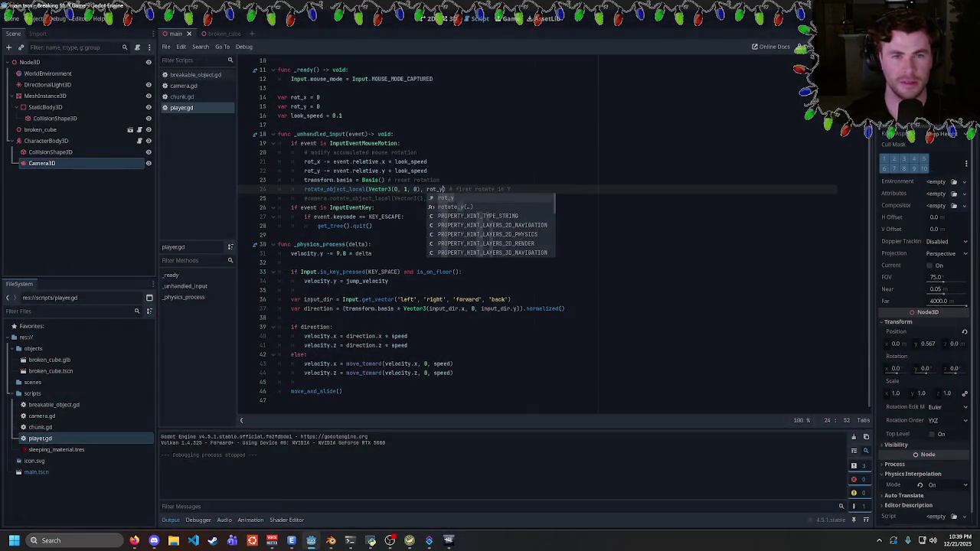
key("Escape")
- Re-edit the components of line 24's axis vector and test-run the result
left_click(341, 116)
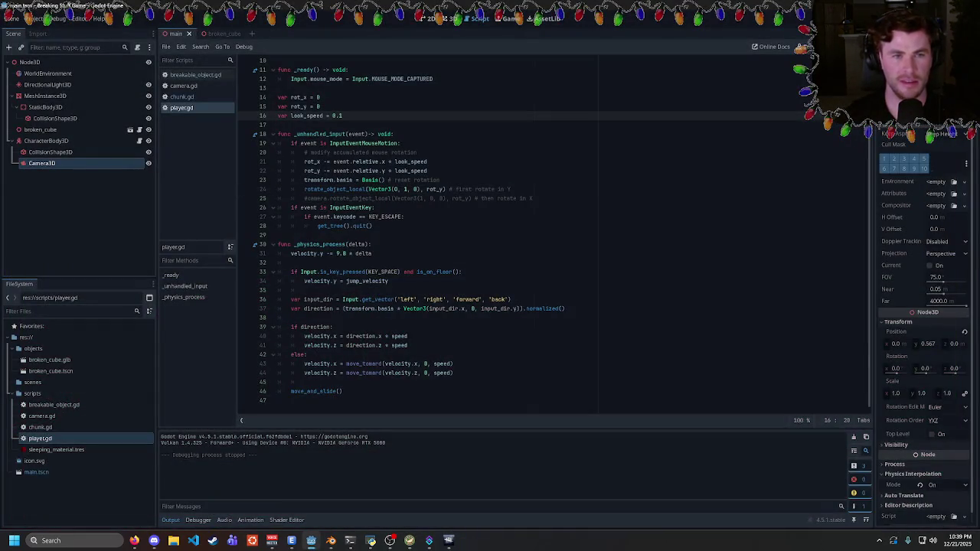
double_click(335, 189)
left_click(406, 189)
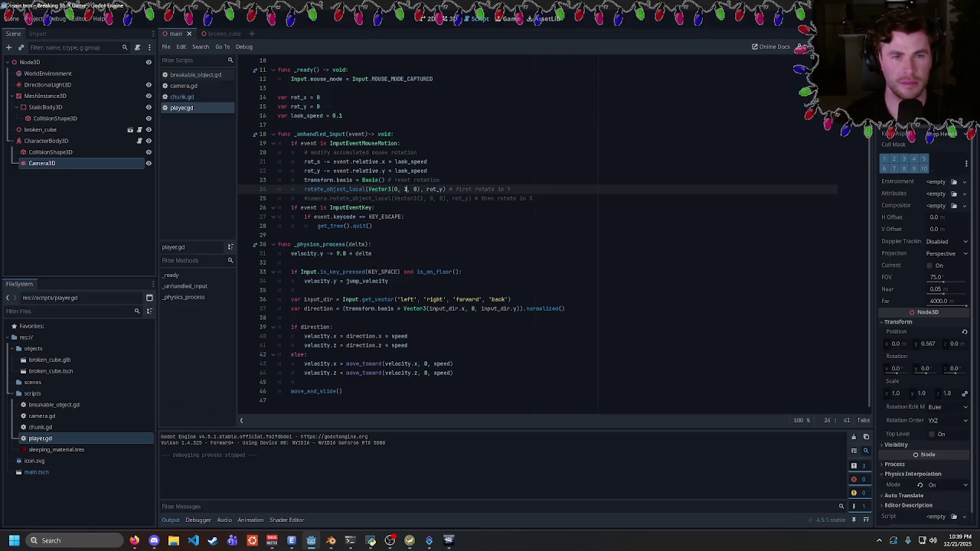
key("BackSpace")
type("0")
key("Left")
key("Left")
key("Left")
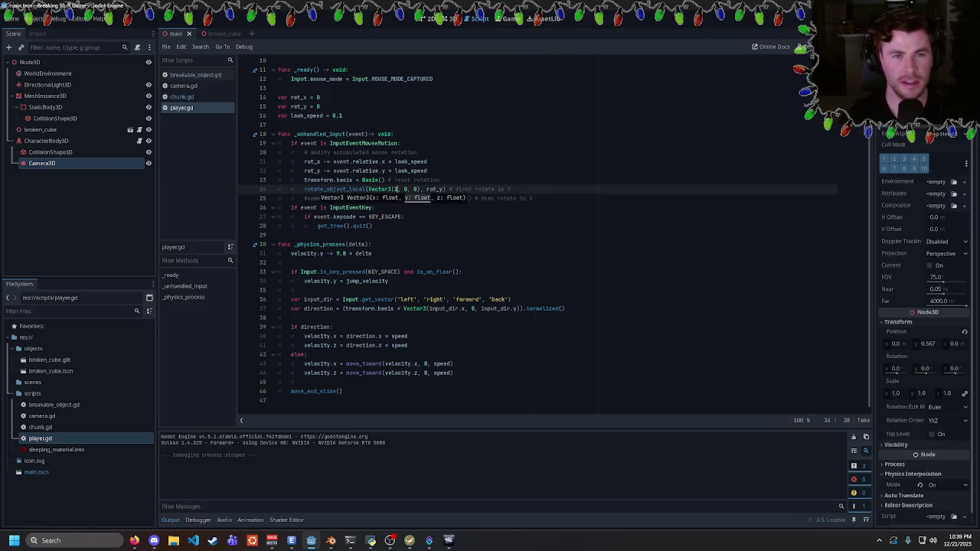
key("BackSpace")
type("1")
key("F5")
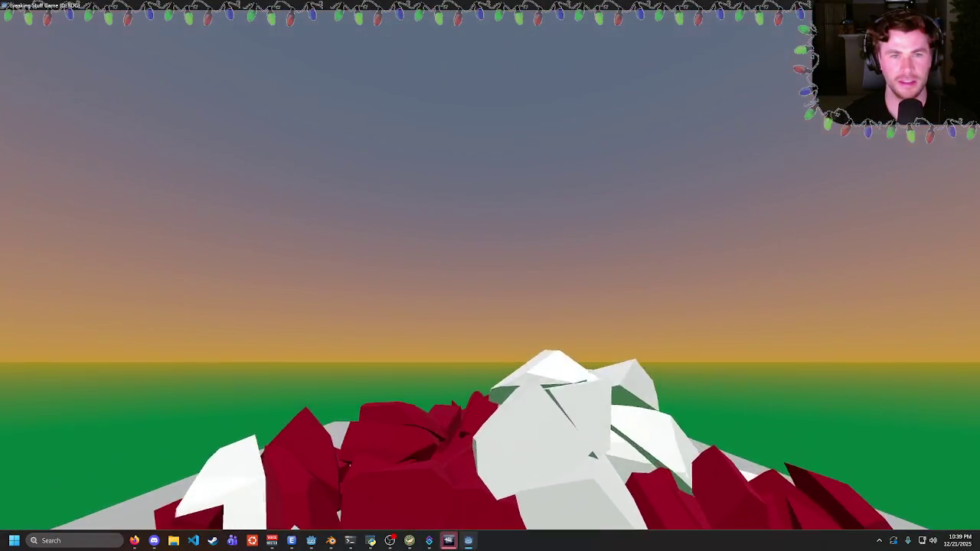
key("Escape")
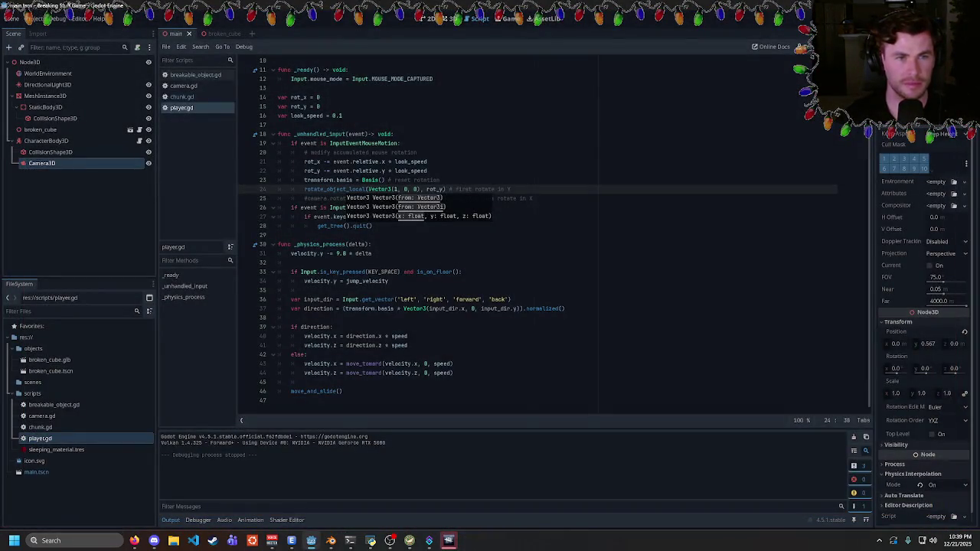
- Set look_speed to 0.01, test-run, and uncomment the camera rotation on line 25
left_click(339, 116)
key("F5")
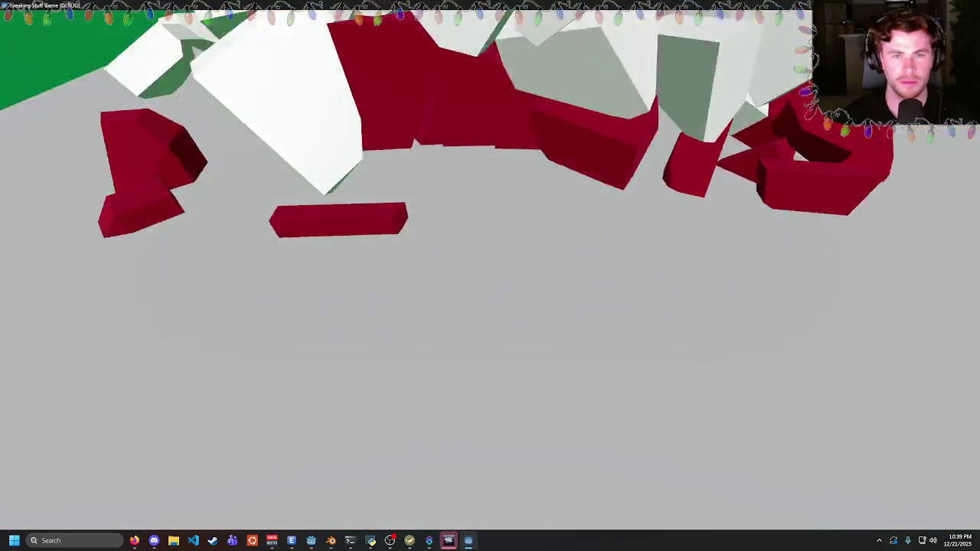
key("Escape")
key("BackSpace")
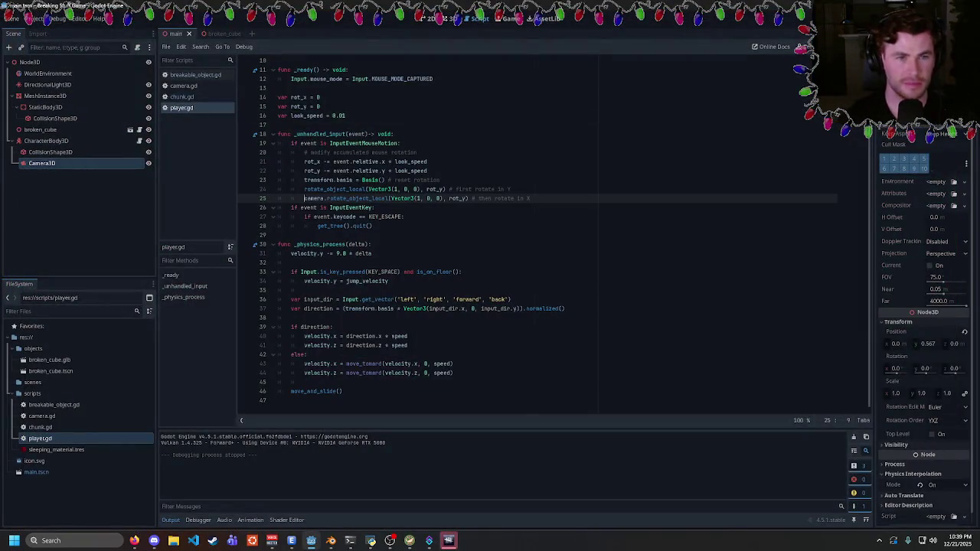
- On line 25, replace rot_y with rot_x and set the camera axis X component to 0
double_click(458, 198)
key("BackSpace")
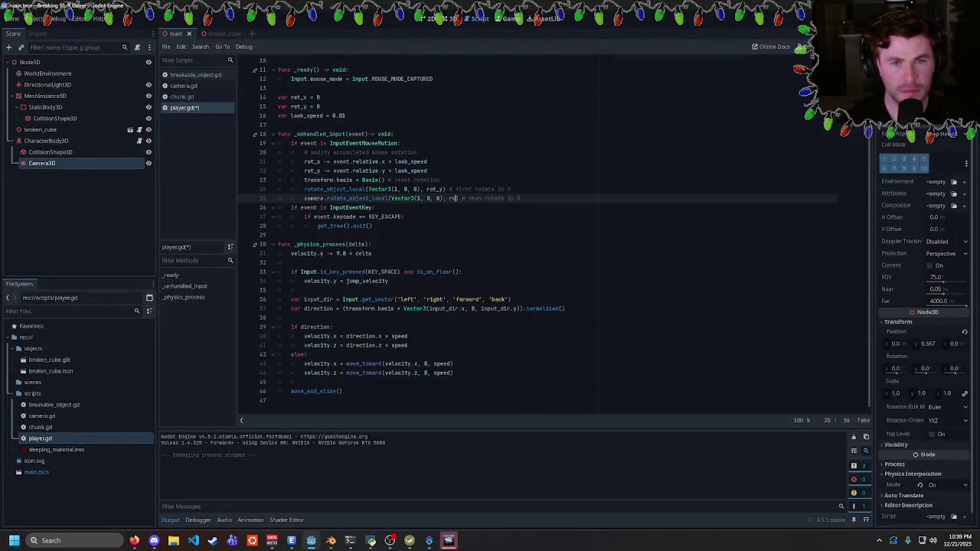
type("rot_x")
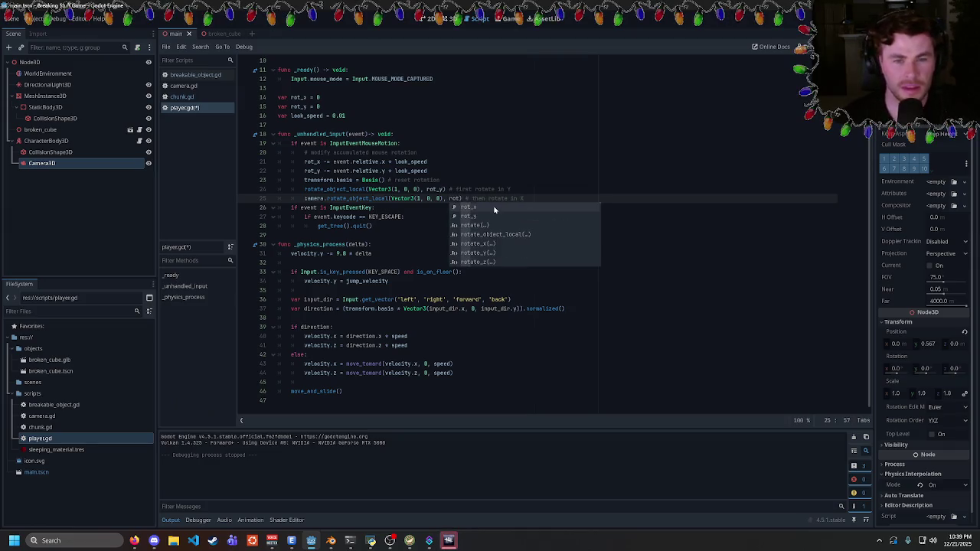
left_click(428, 199)
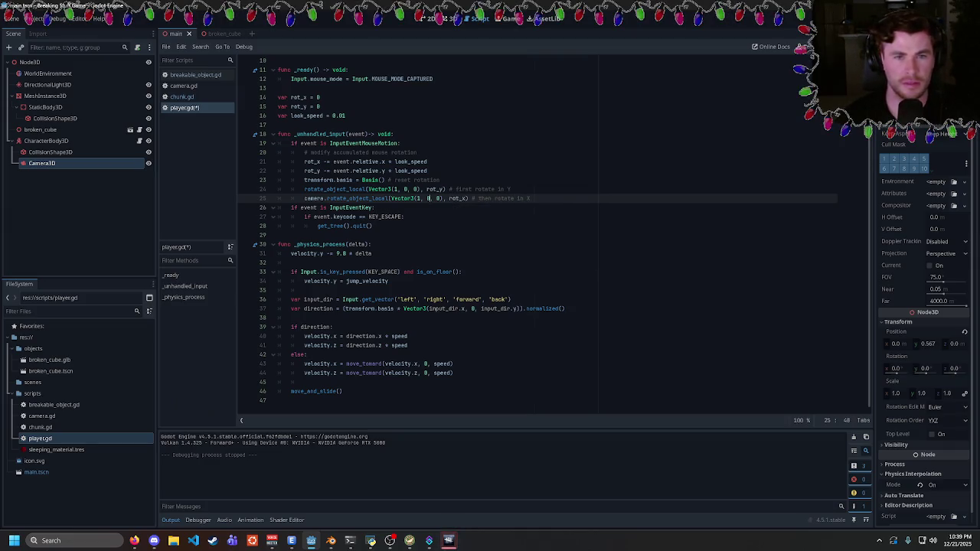
left_click(421, 198)
key("BackSpace")
type("0")
- Test-run the game, finish the axis as Vector3(0, 0, 1), and test the mouse-look again
key("F5")
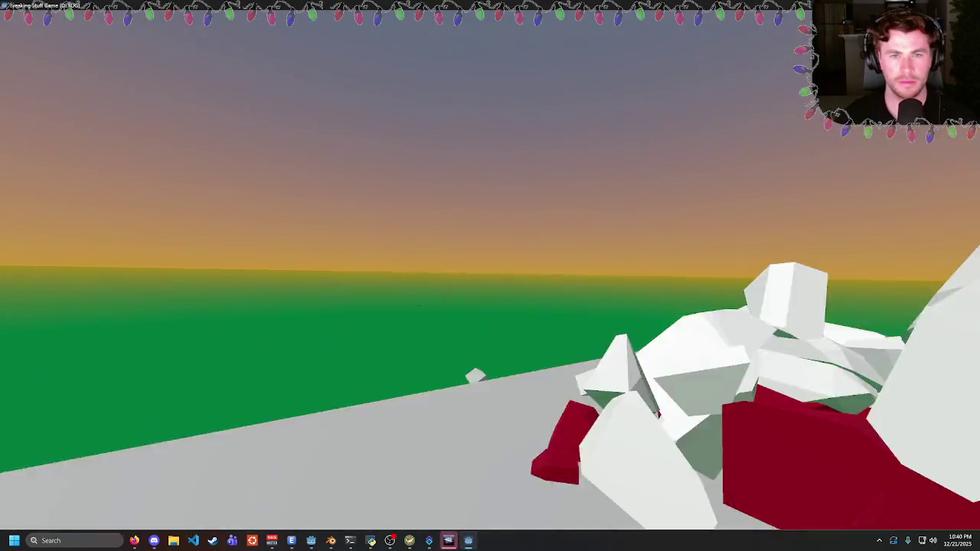
key("Escape")
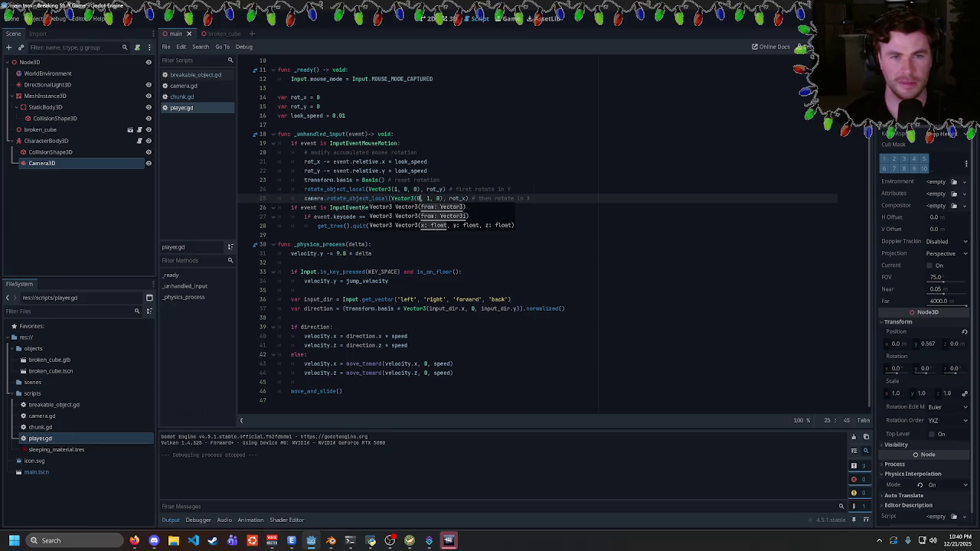
type("0, 1")
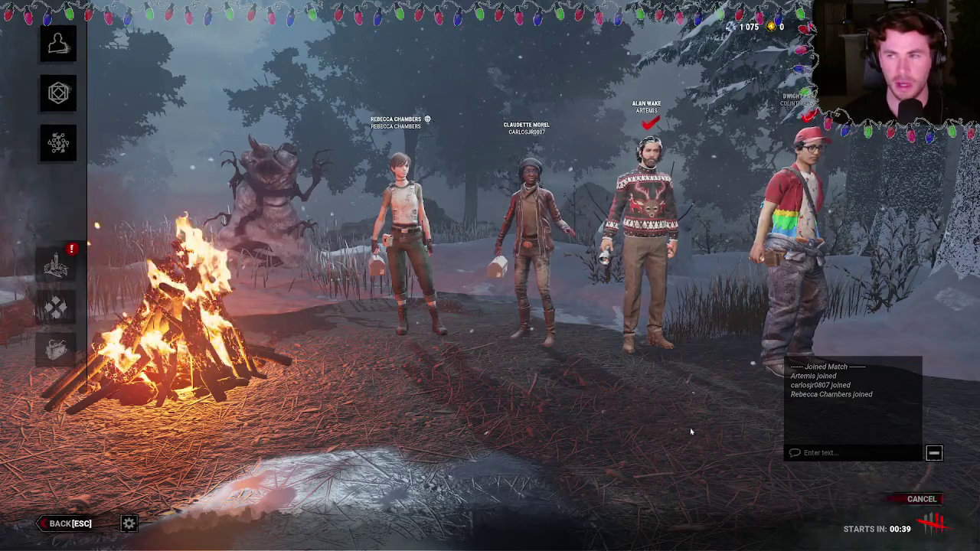
key("F5")
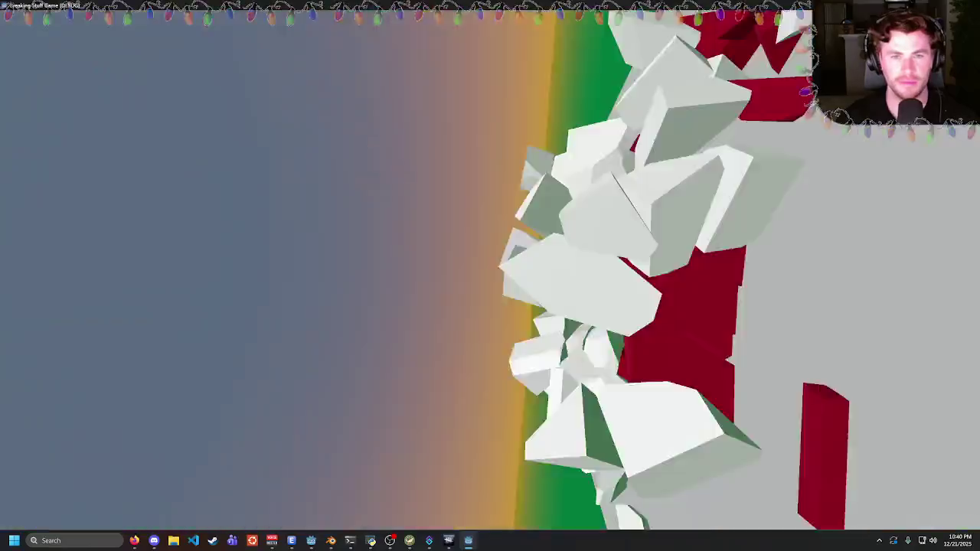
key("Escape")
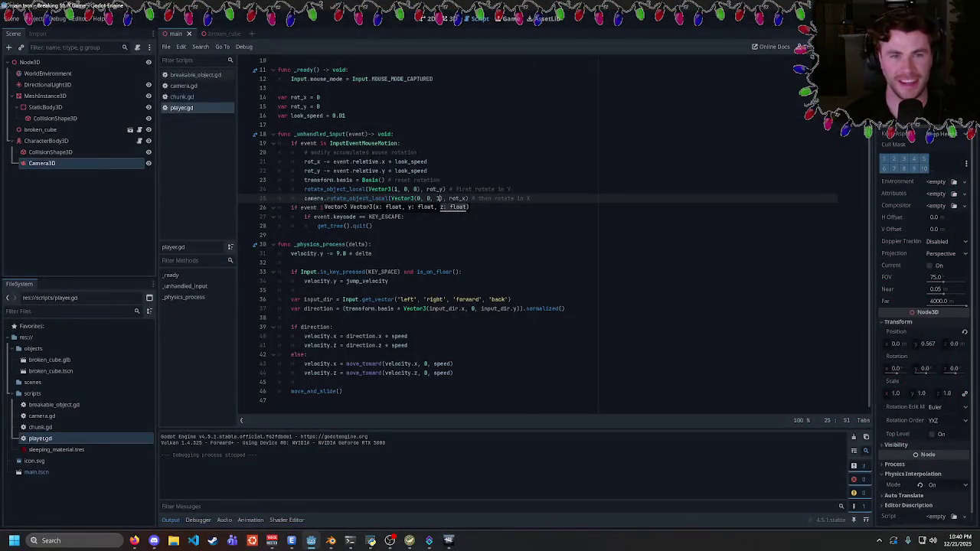
- Set the camera axis Z component to 0, save player.gd, and test-run the mouse look
key("BackSpace")
type("0")
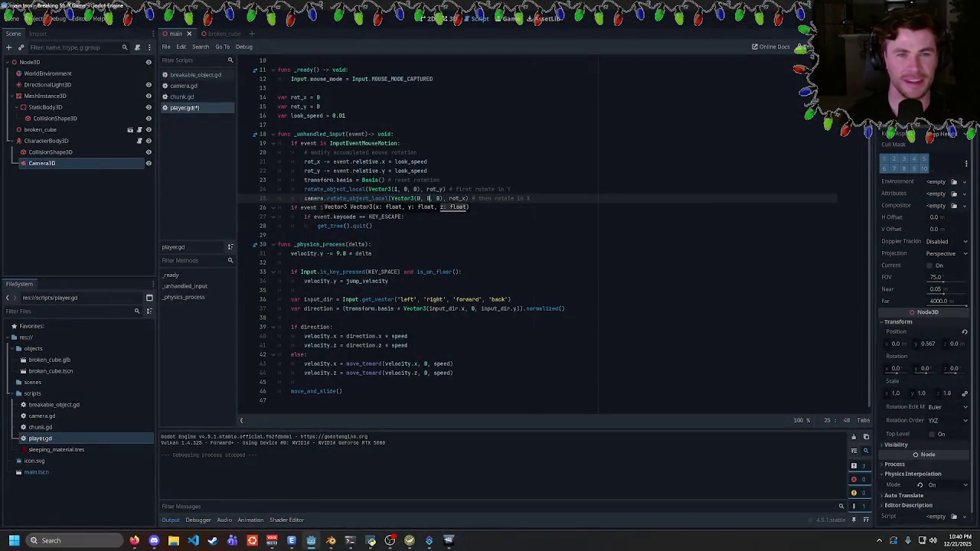
key("ctrl+s")
left_click(529, 199)
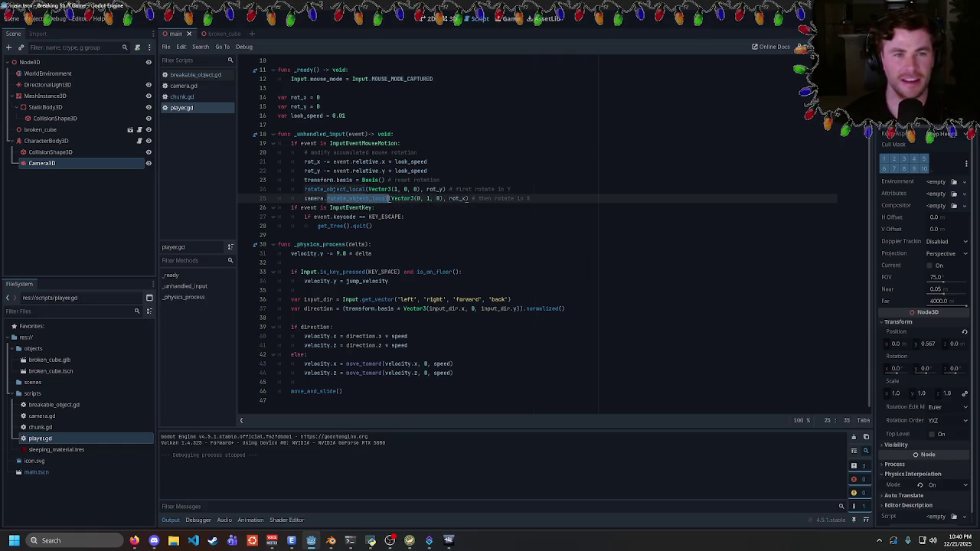
key("F5")
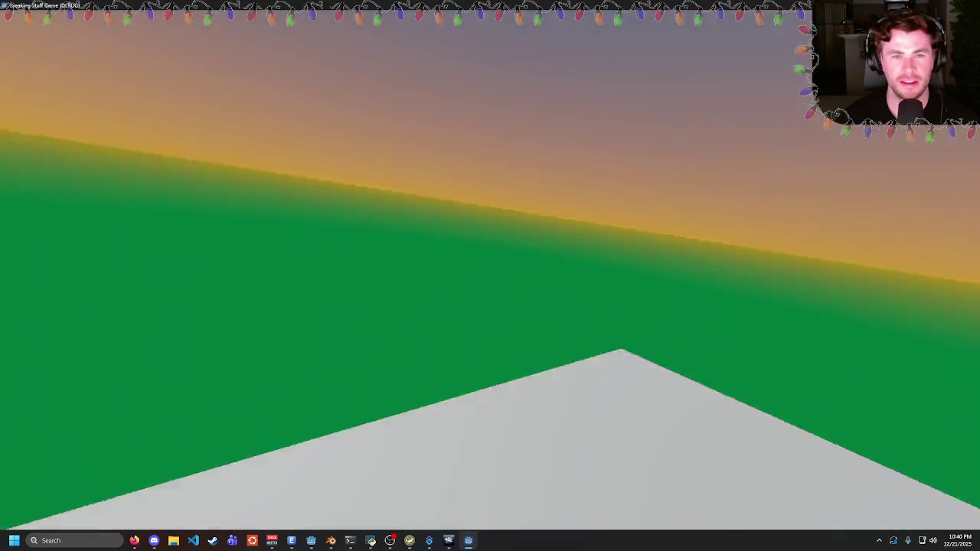
key("Escape")
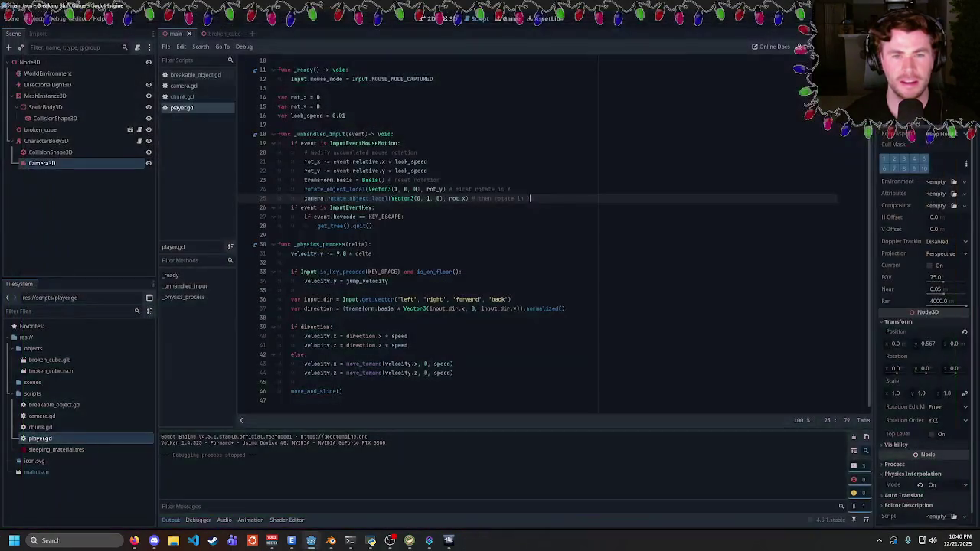
- Move the camera rotation line above the body rotation on line 24
left_click(305, 189)
key("ctrl+k")
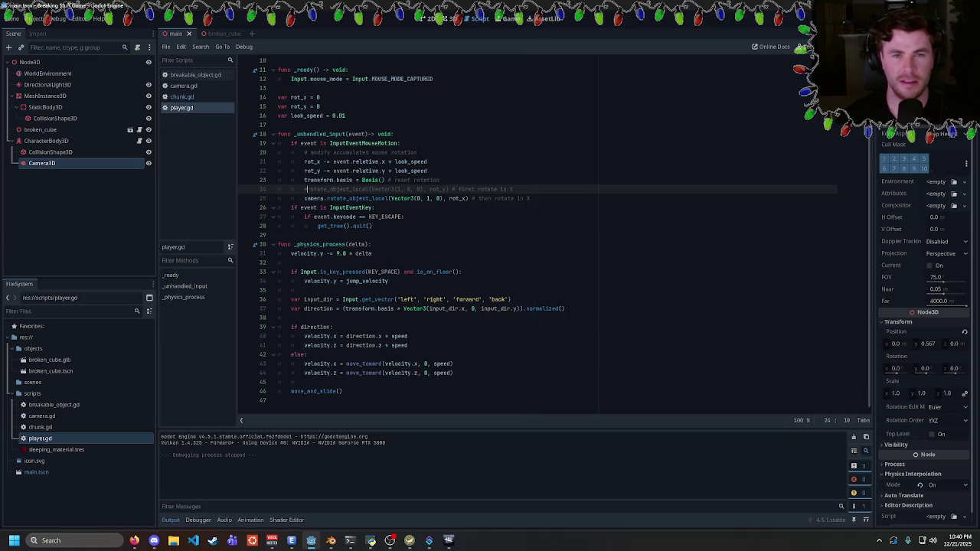
key("ctrl+k")
left_click_drag(530, 198, 304, 198)
key("ctrl+x")
key("Up")
key("Up")
key("End")
key("Return")
key("ctrl+v")
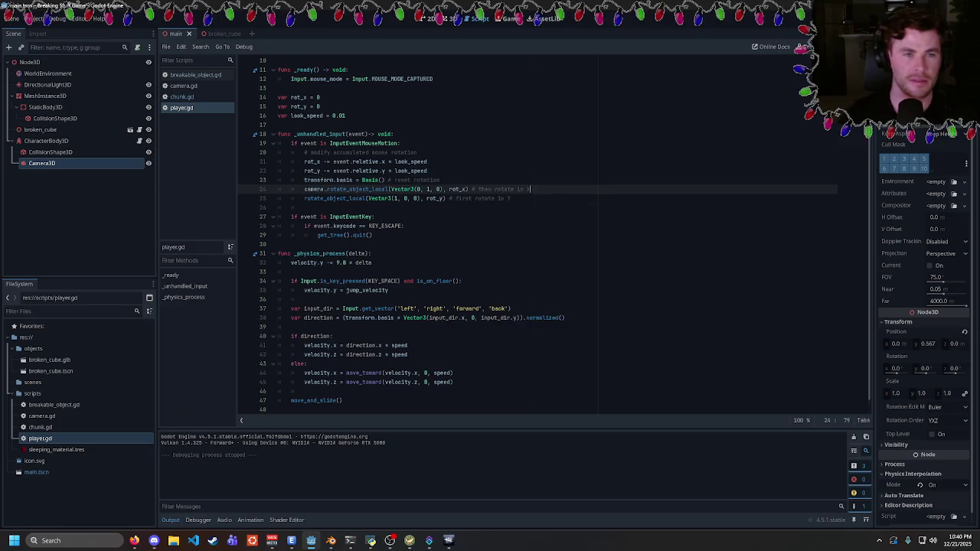
- Test the reordered rotations, then comment out the rot_y line and test again
key("F5")
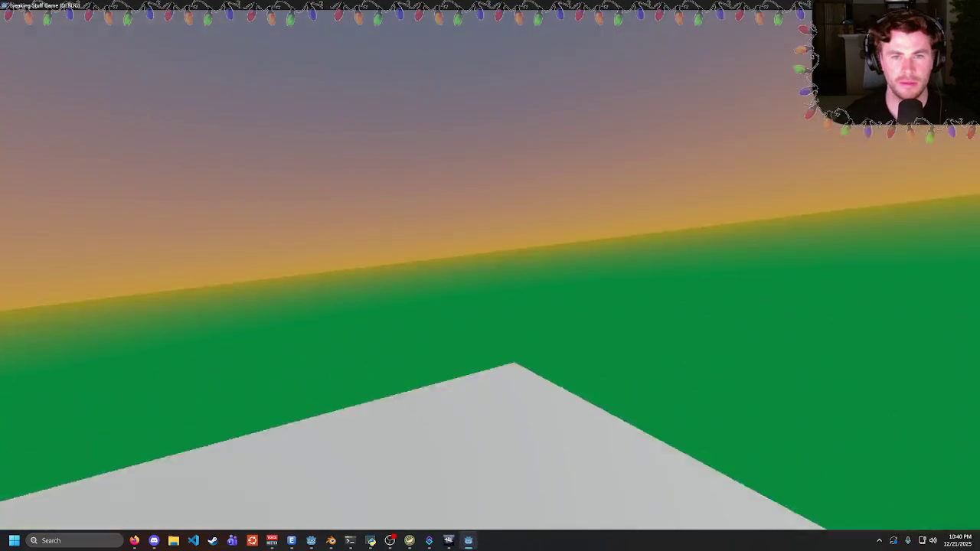
key("Escape")
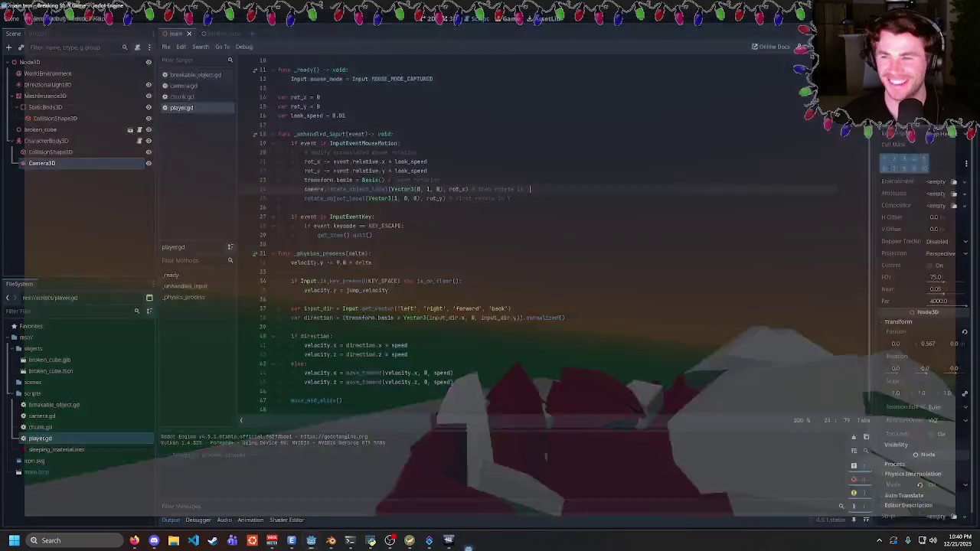
left_click(304, 198)
key("ctrl+k")
key("F5")
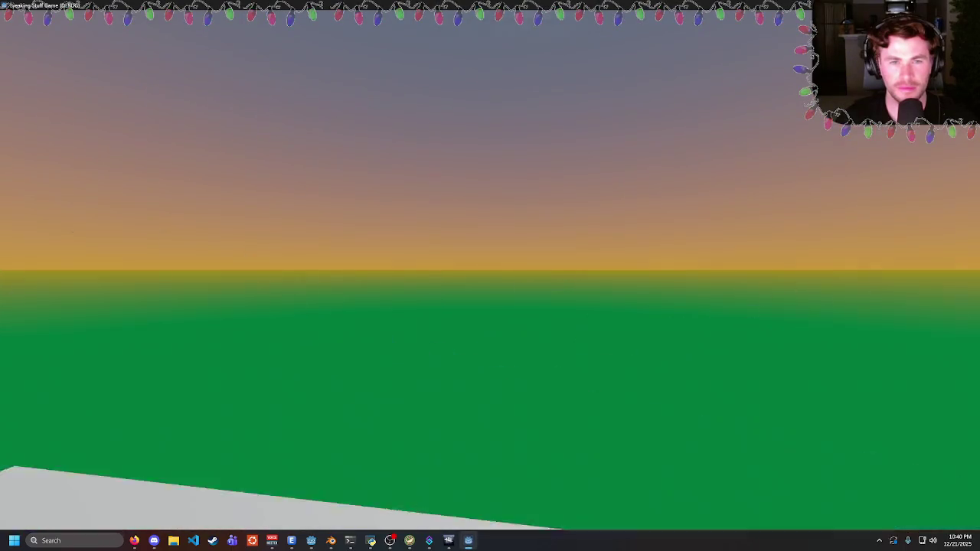
key("Escape")
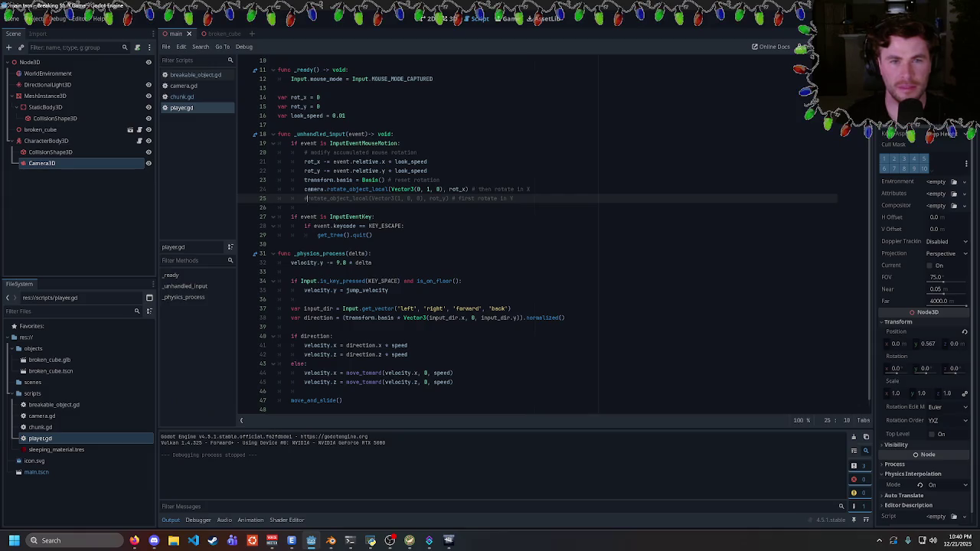
- Test line 24 with a flipped Vector3(0, -1, 0) axis, then revert the change
left_click(429, 189)
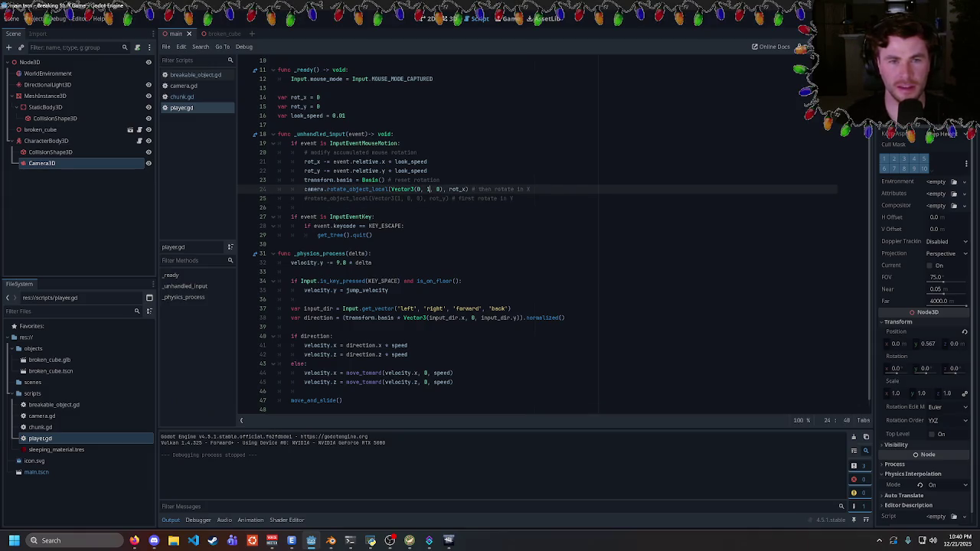
type("-")
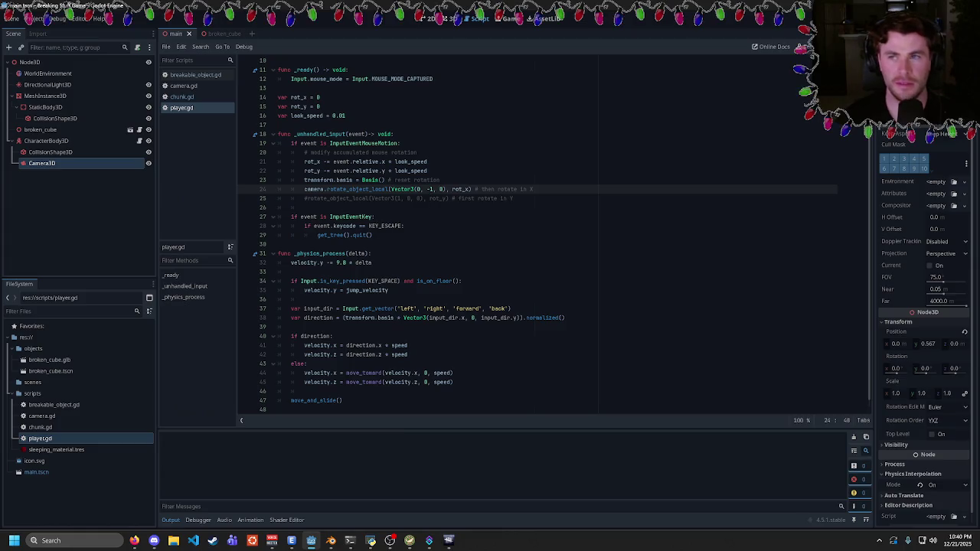
key("F5")
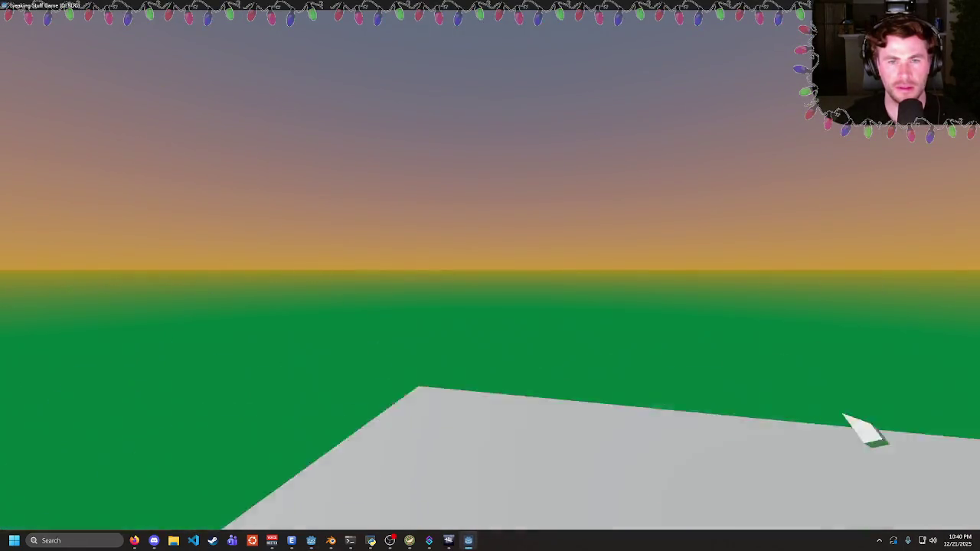
key("Escape")
key("BackSpace")
- Re-comment line 25 with #, save player.gd, and switch to the Godot docs in the browser
left_click(304, 199)
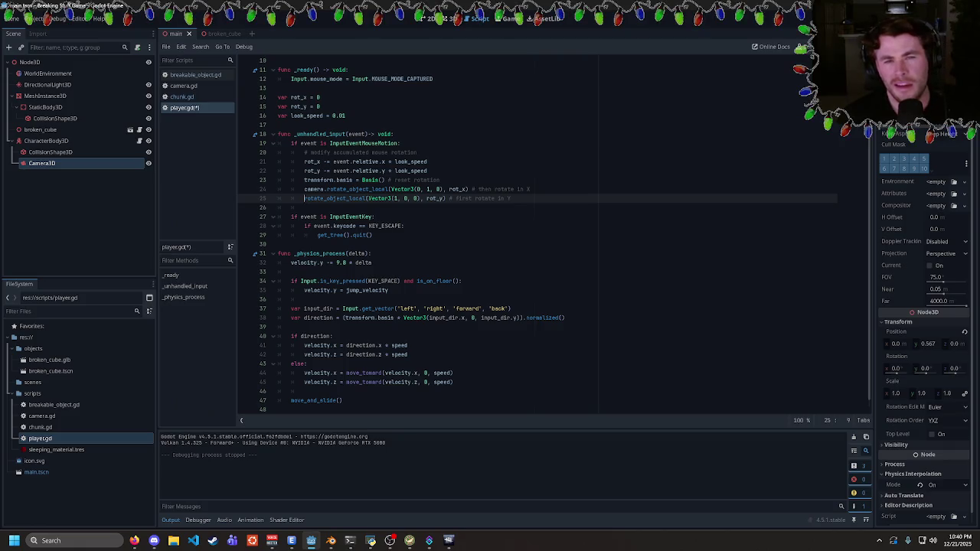
type("#")
key("ctrl+s")
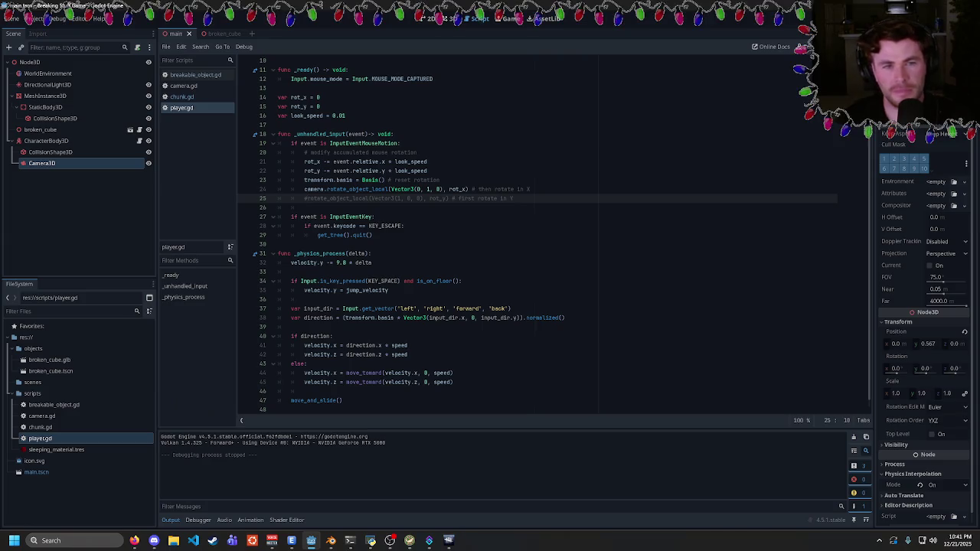
key("alt+Tab")
scroll(460, 307, "down", 2)
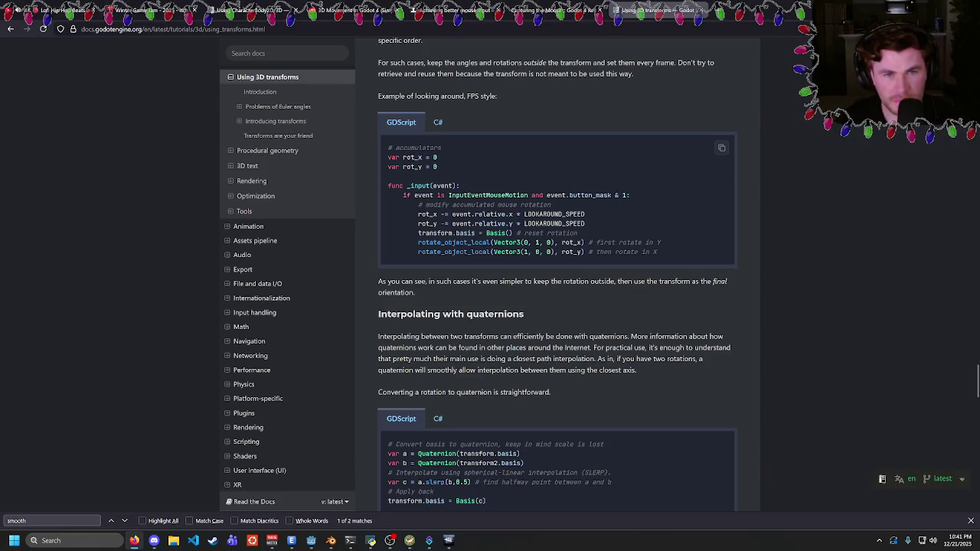
- Read the FPS-style look-around example on the Using 3D transforms page, then return to Godot
scroll(452, 230, "down", 1)
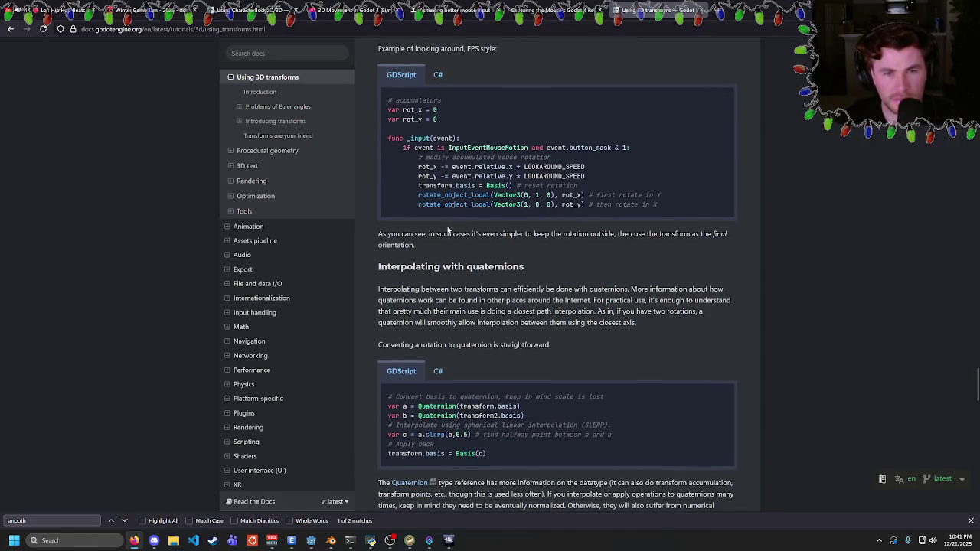
scroll(448, 230, "down", 5)
scroll(442, 239, "up", 4)
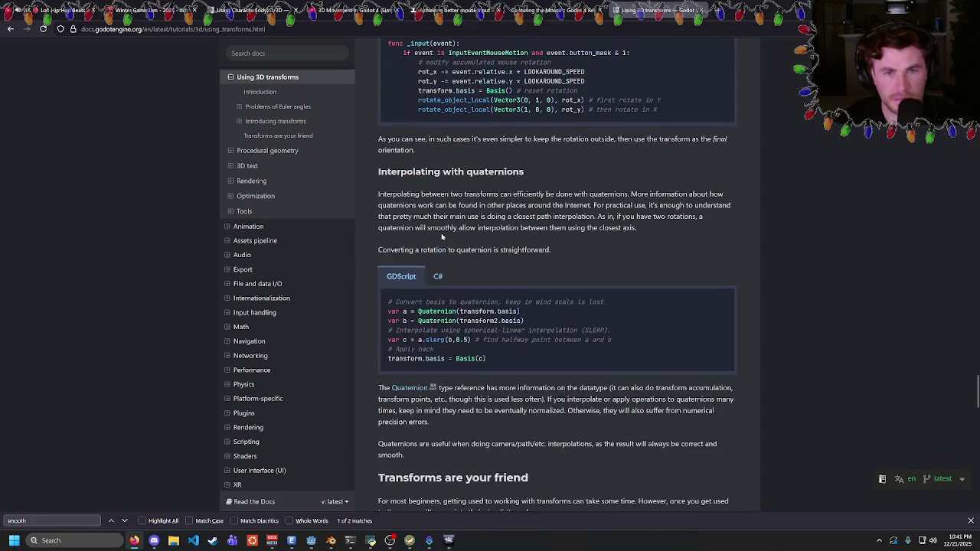
scroll(443, 238, "up", 2)
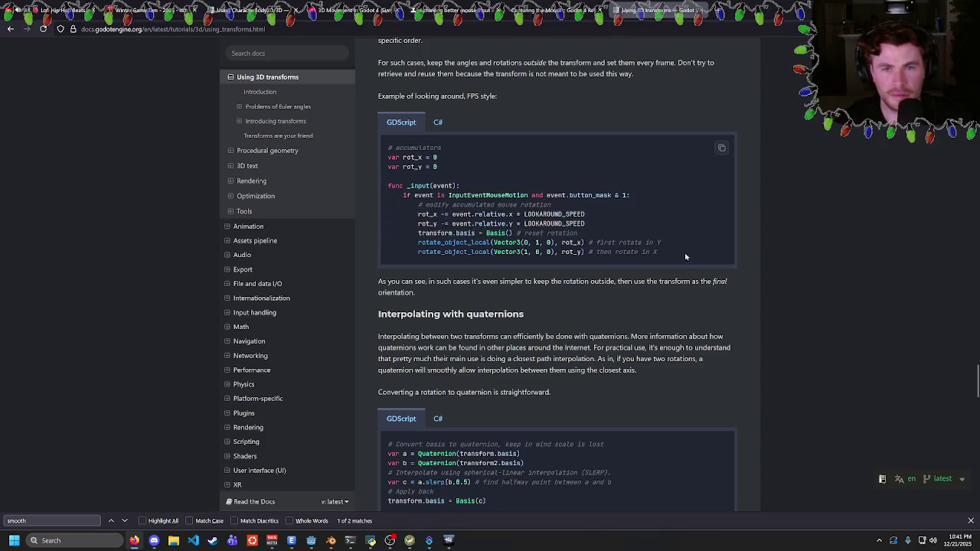
scroll(557, 190, "up", 1)
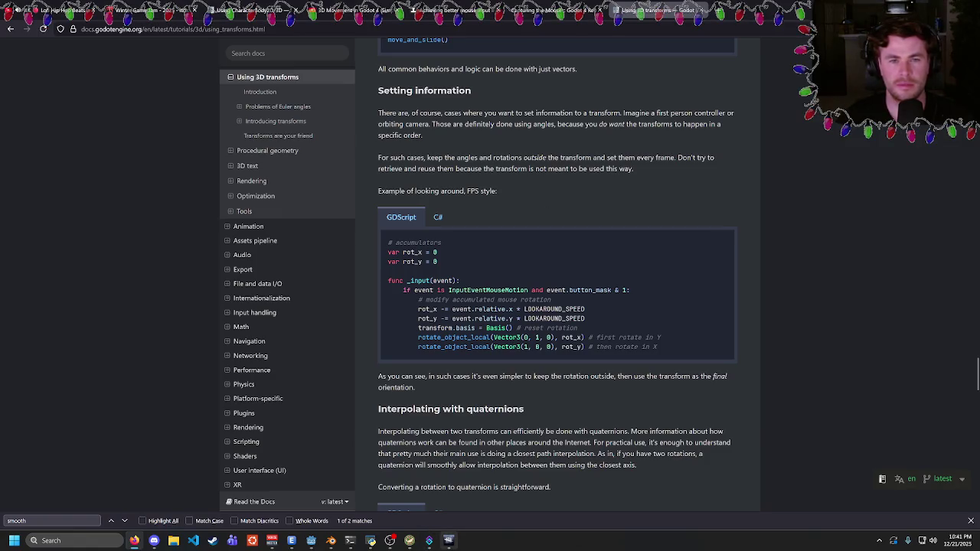
mouse_move(448, 541)
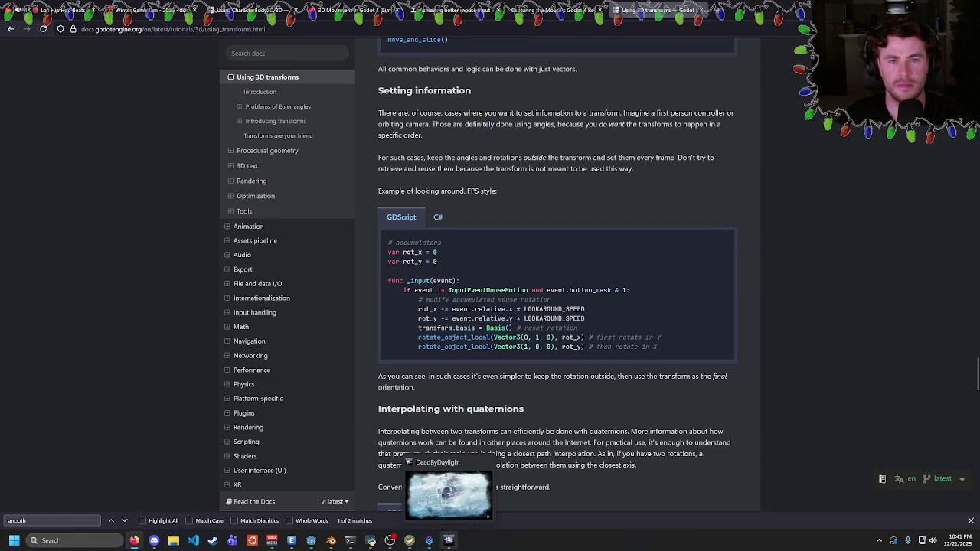
left_click(320, 536)
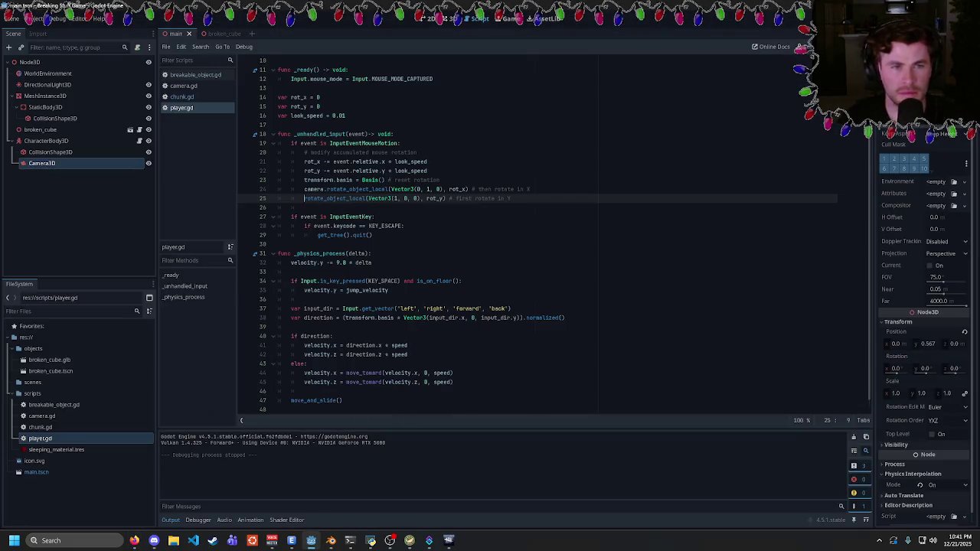
- Try removing _local from both rotation calls and saving, then undo to restore them
key("BackSpace")
key("ctrl+z")
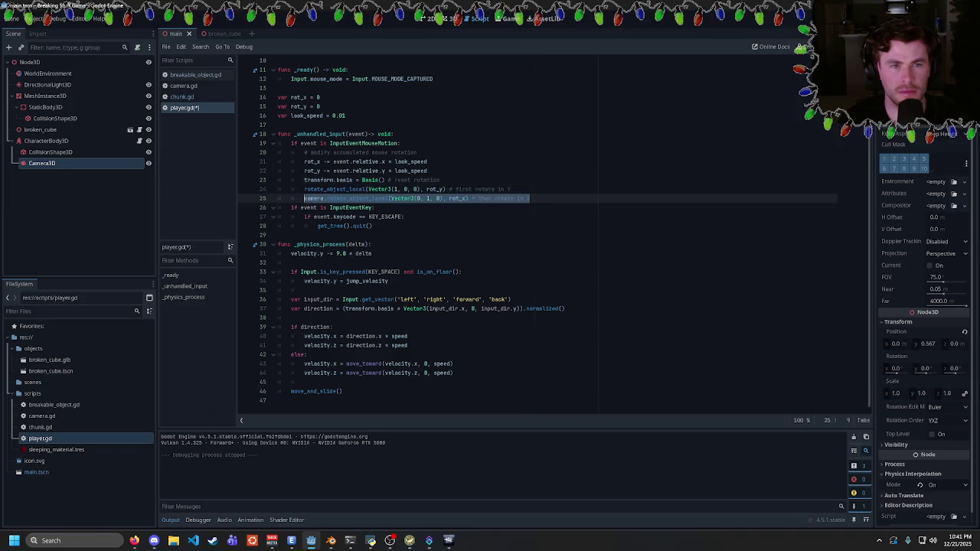
key("Left")
key("Up")
key("ctrl+Right")
key("shift+Left")
key("shift+Left")
key("shift+Left")
key("ctrl+d")
key("BackSpace")
key("ctrl+s")
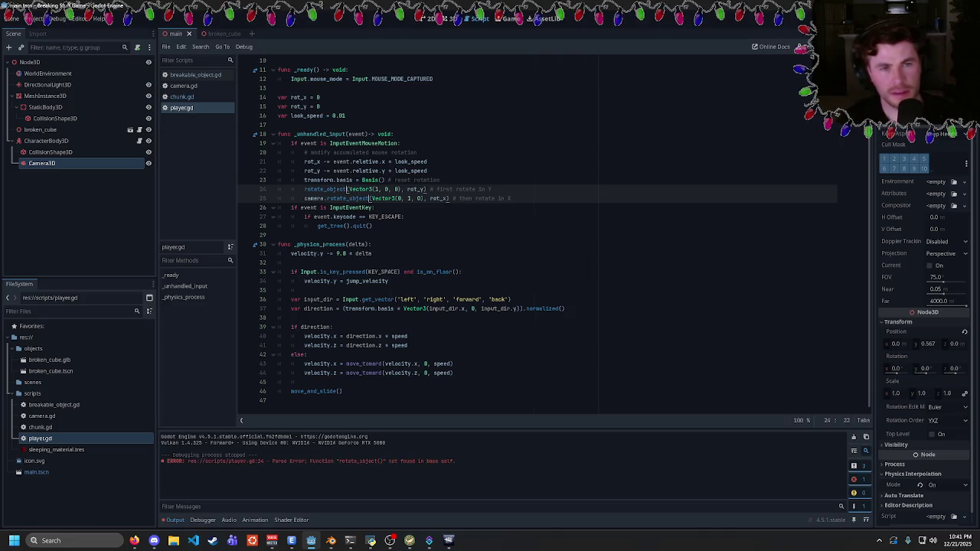
key("ctrl+z")
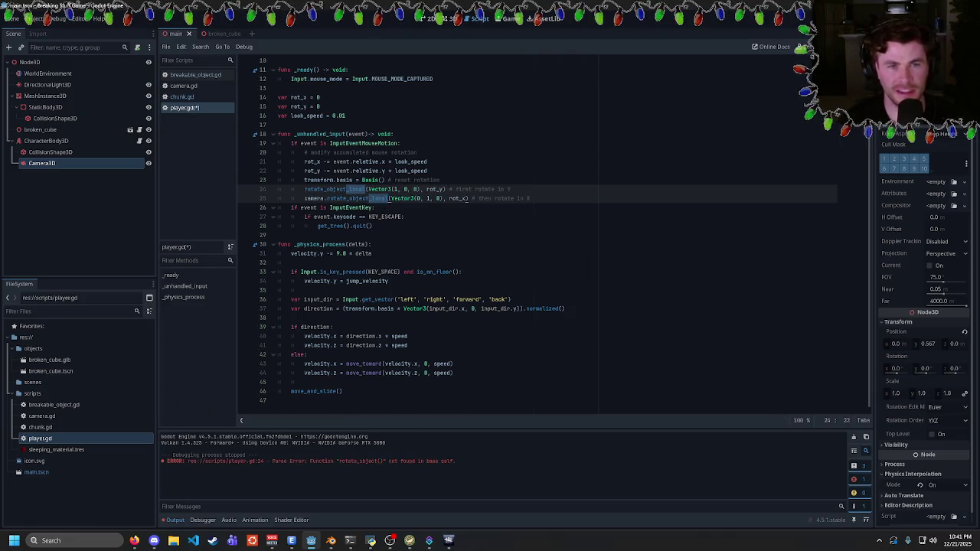
- Comment out the camera rotation line, save, and test-run the mouse look
key("Escape")
key("ctrl+k")
key("ctrl+s")
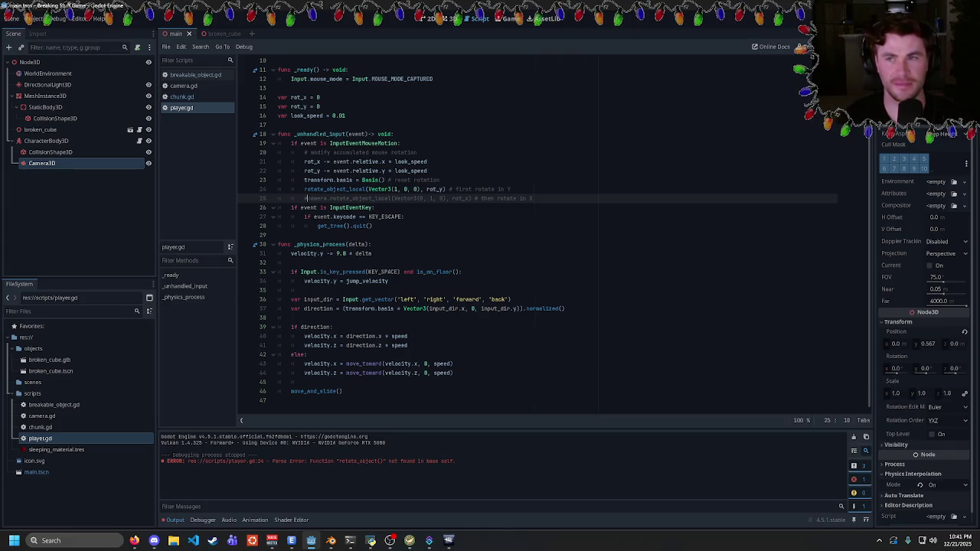
key("F5")
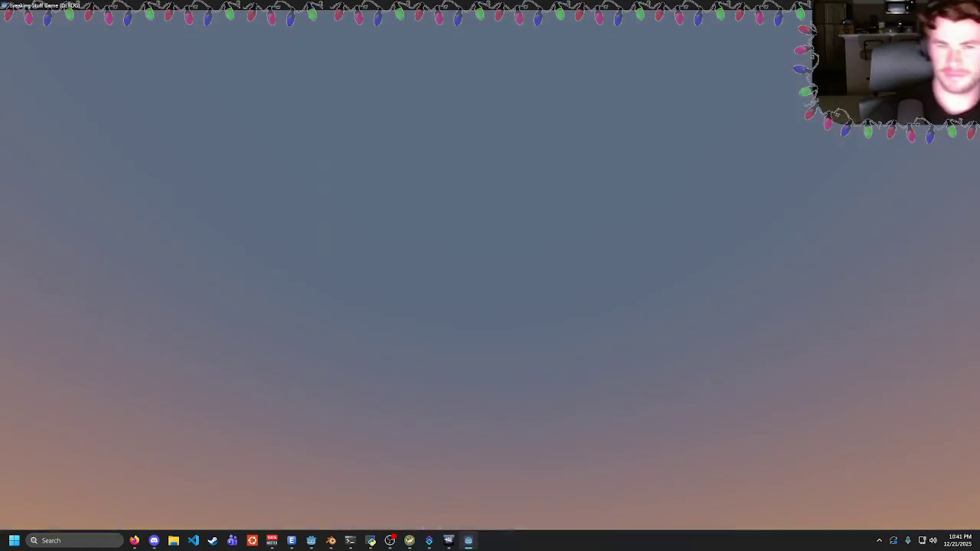
key("Escape")
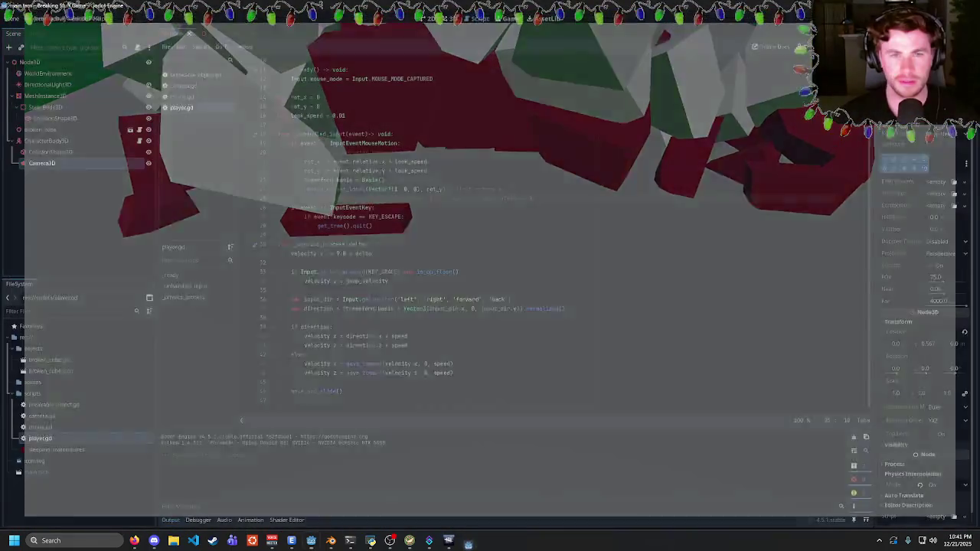
- Comment out body rotation line 24, re-enable camera line 25, and test the game
key("ctrl+k")
key("Up")
key("ctrl+k")
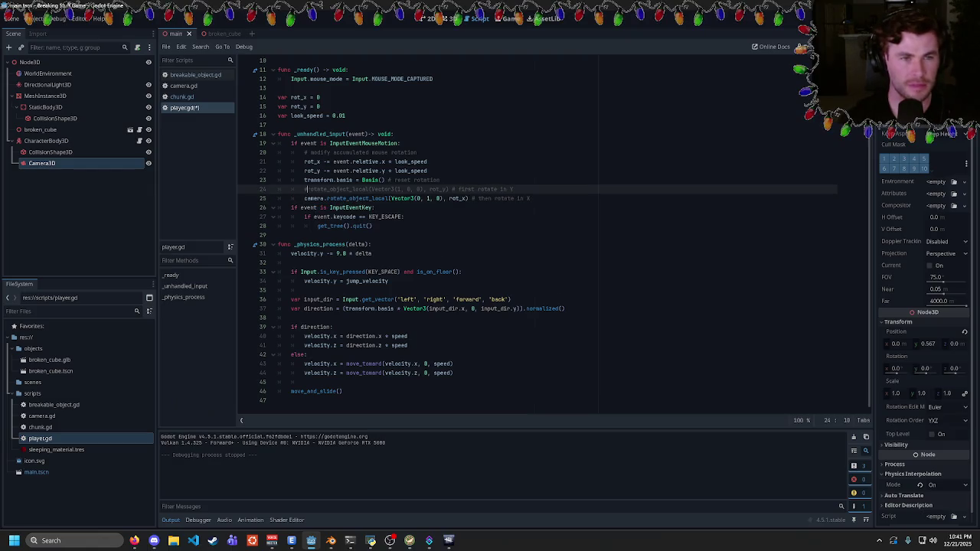
key("F5")
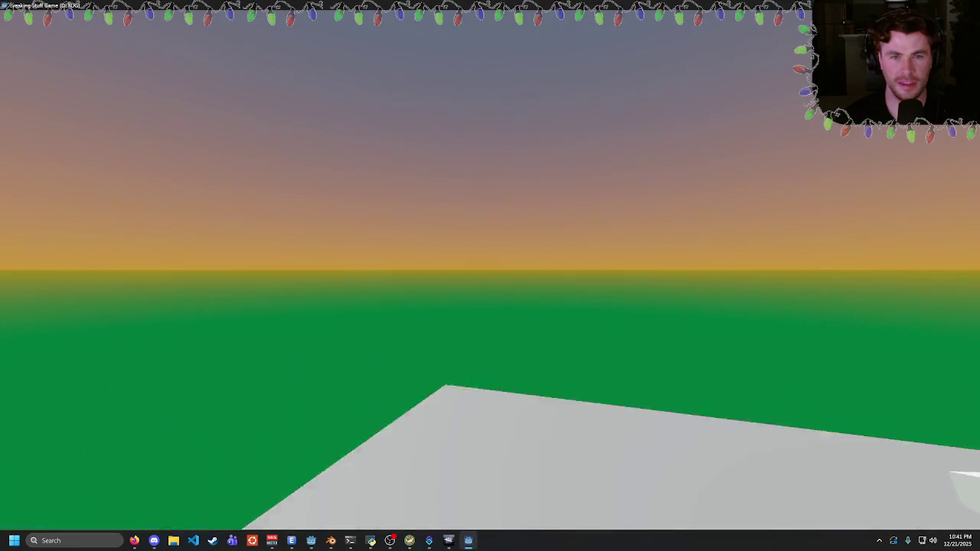
key("Escape")
- Flip the camera axis to Vector3(0, -1, 0) and test the inverted look
left_click(426, 199)
type("-")
key("F5")
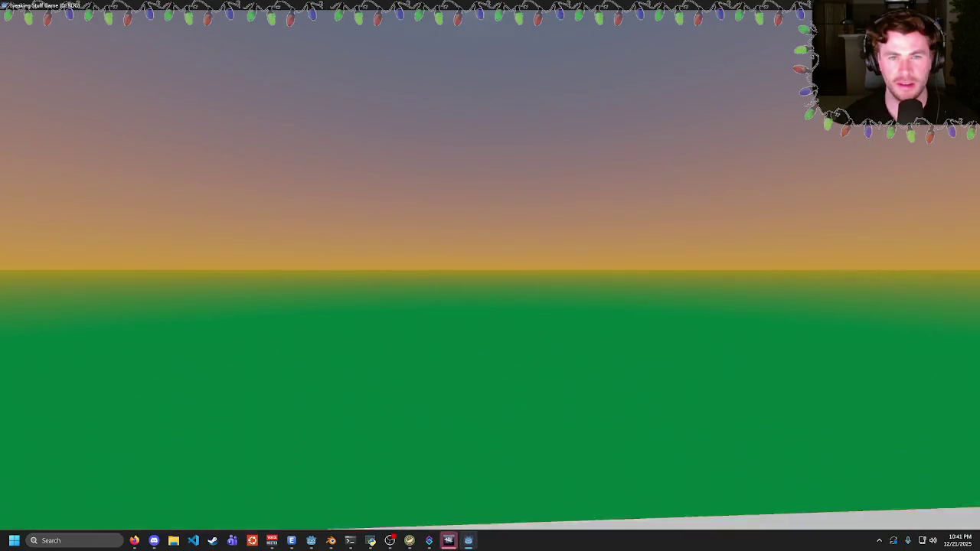
key("Escape")
double_click(460, 199)
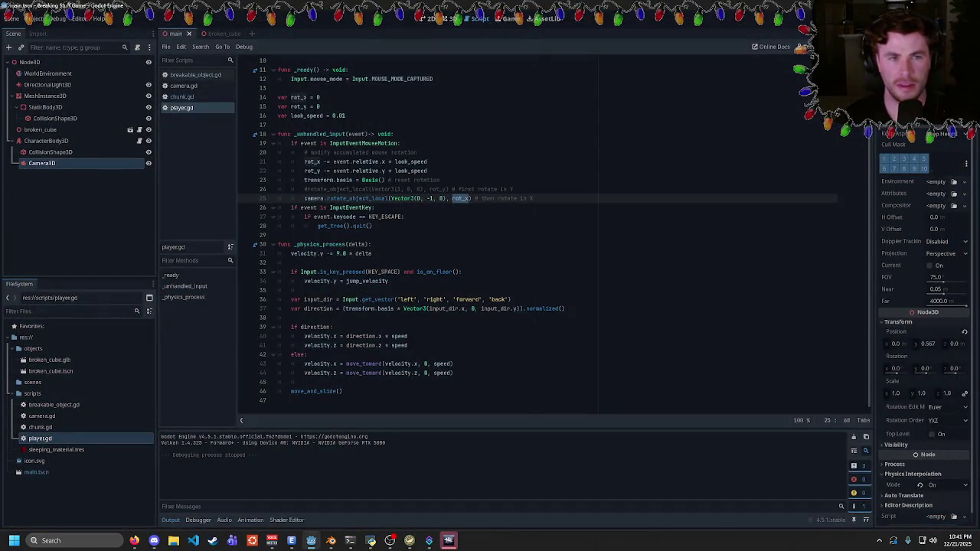
left_click(367, 162)
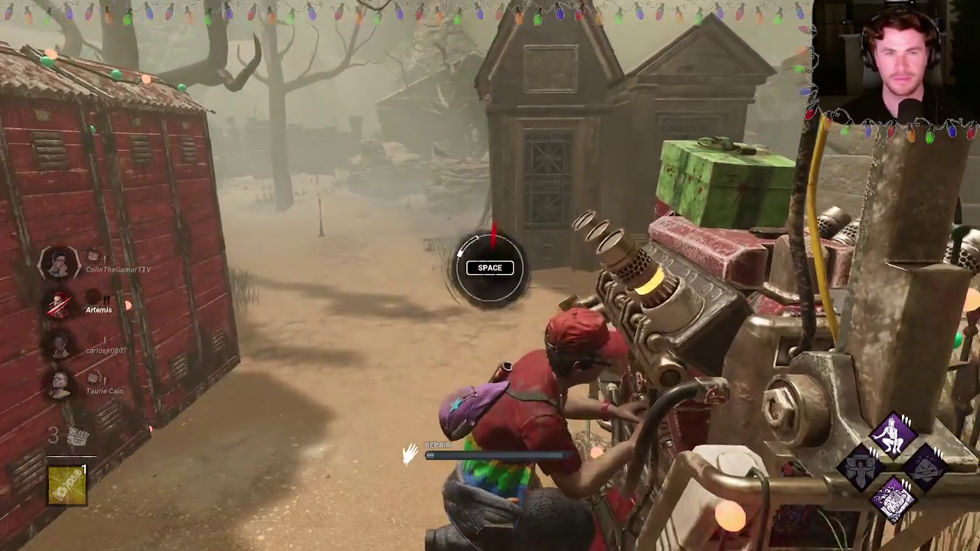
- Hit the repair skill check, then stop working on the generator
key("space")
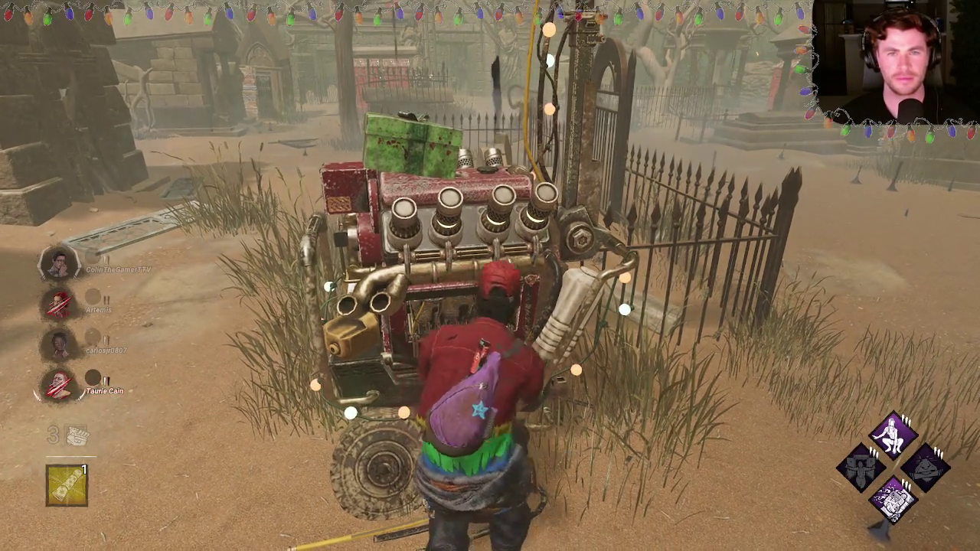
key("a")
key("a")
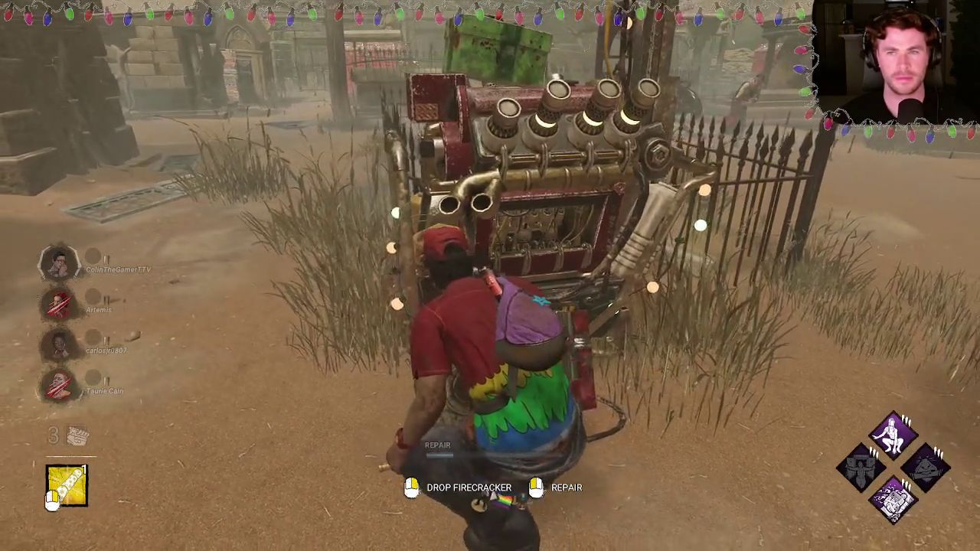
key("a")
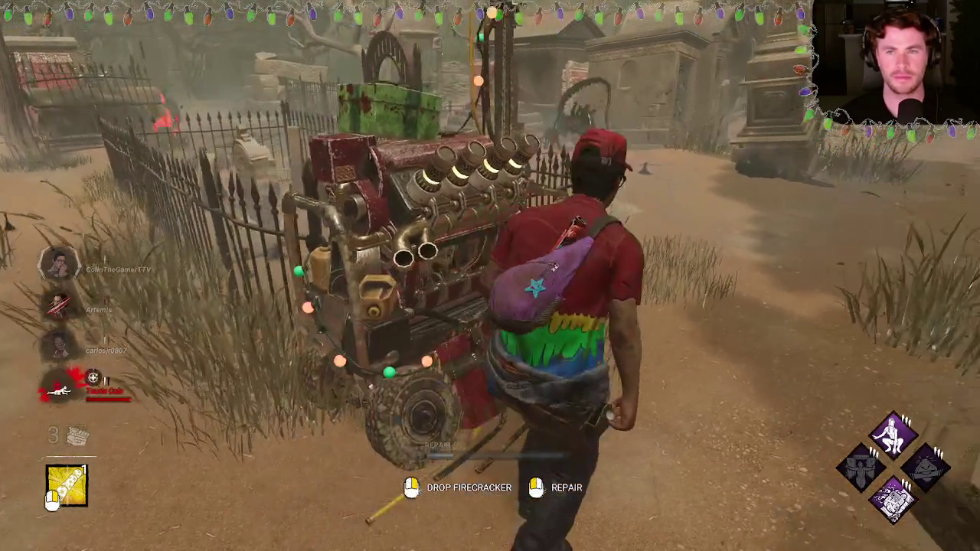
- Run along the cemetery fence away from the Xenomorph and vault through the window
key("w")
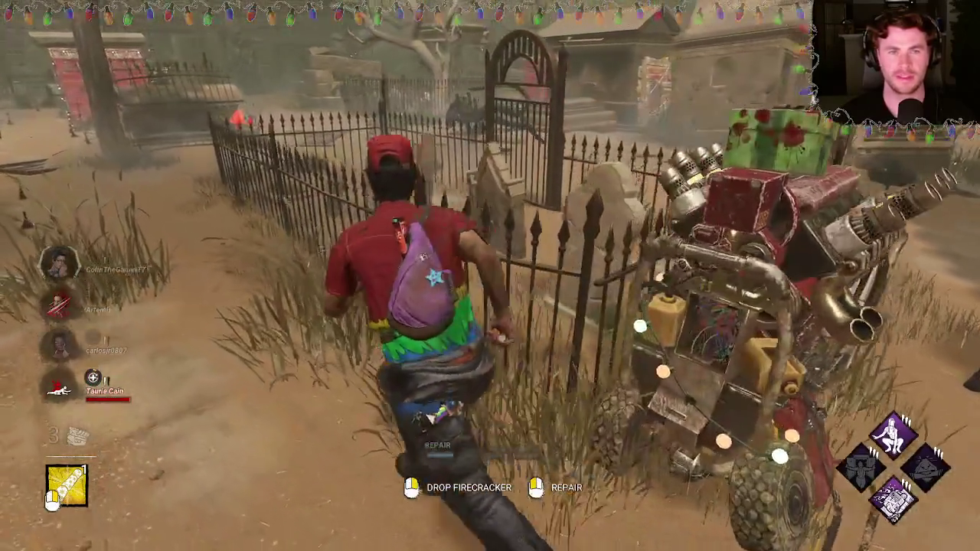
key("w")
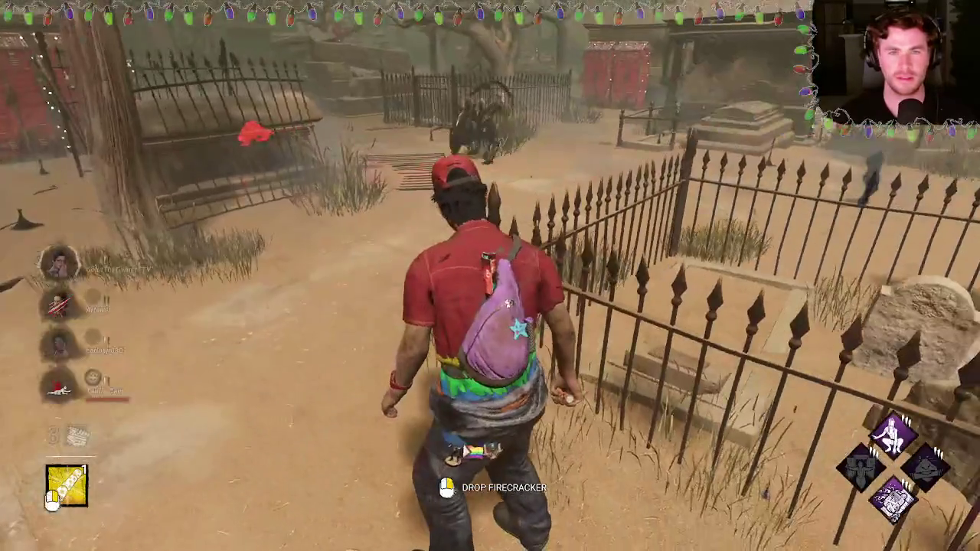
key("w")
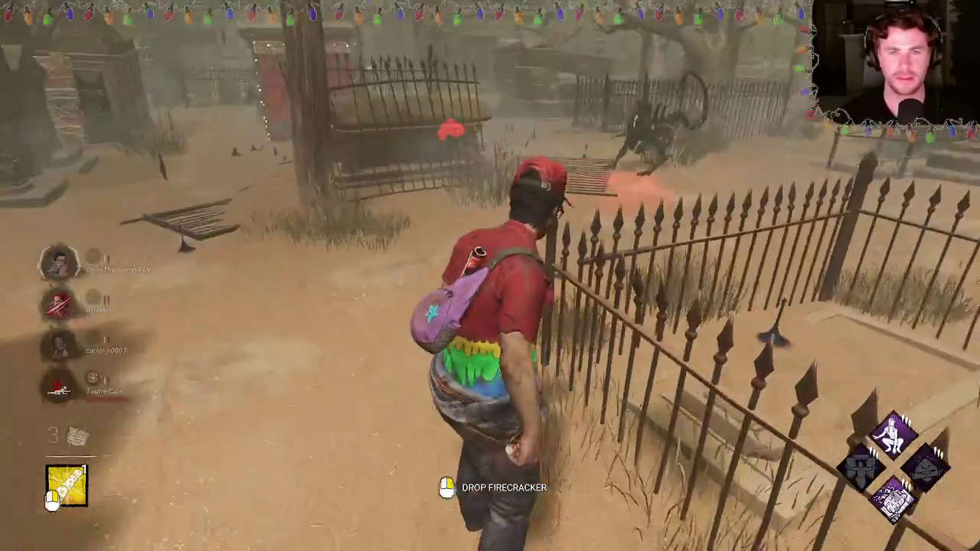
key("w")
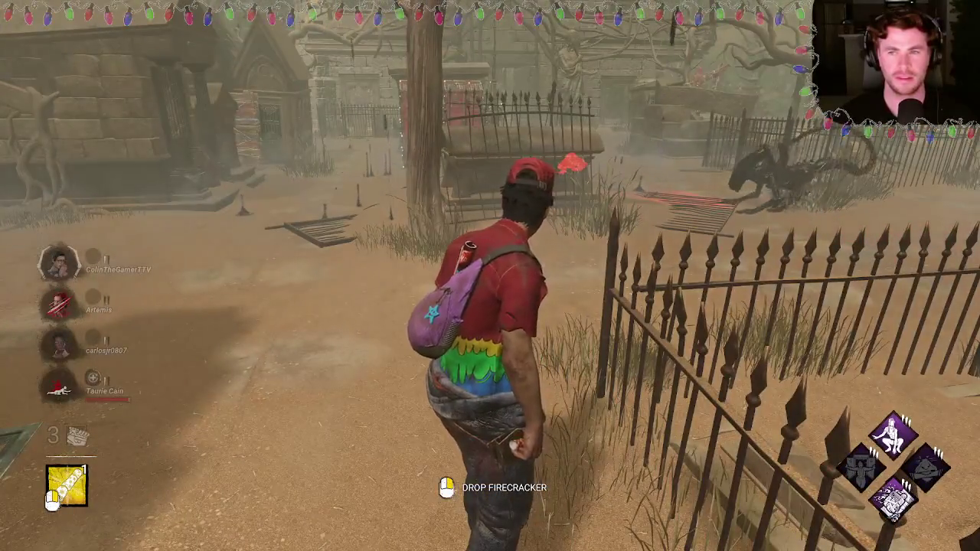
key("w")
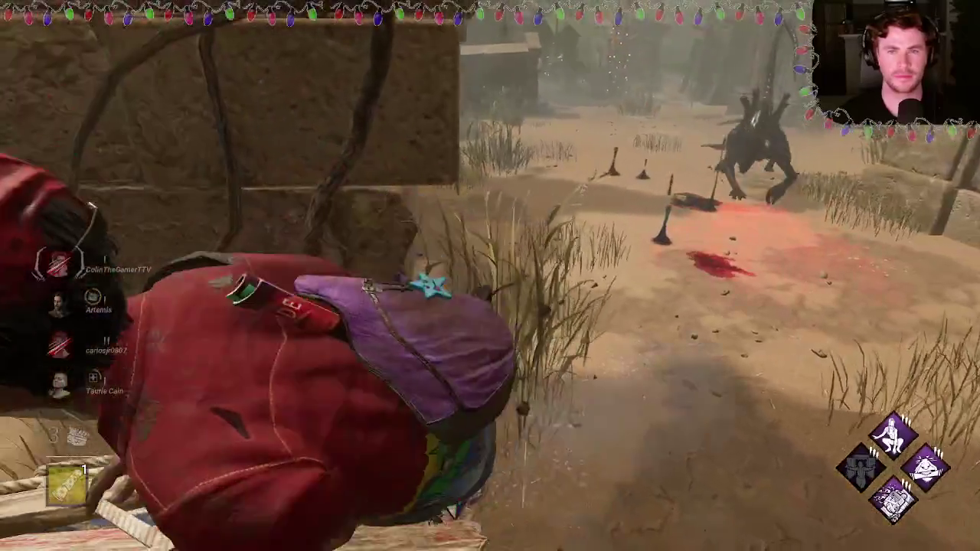
key("space")
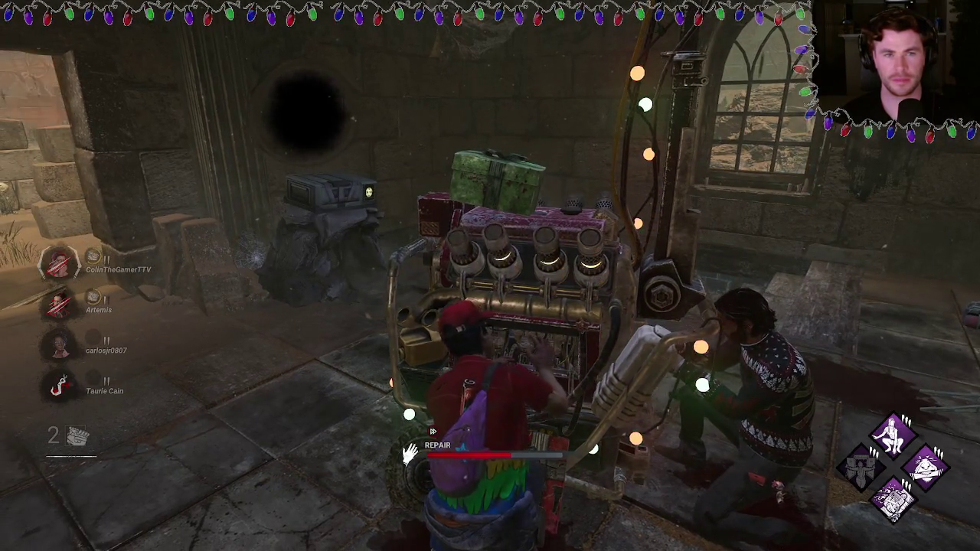
- Hit two generator skill checks, flee when it sparks, then Alt+Tab out of the game
key("shift+w")
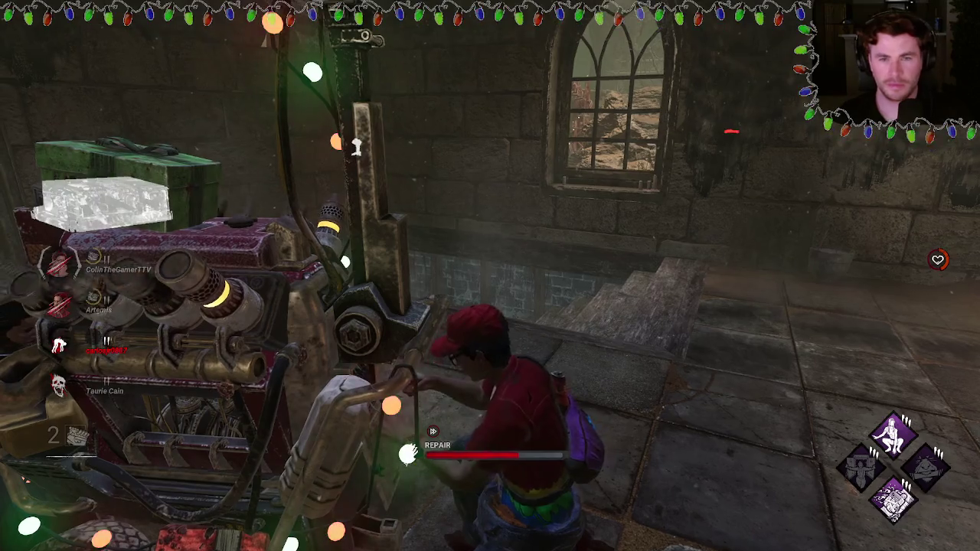
key("space")
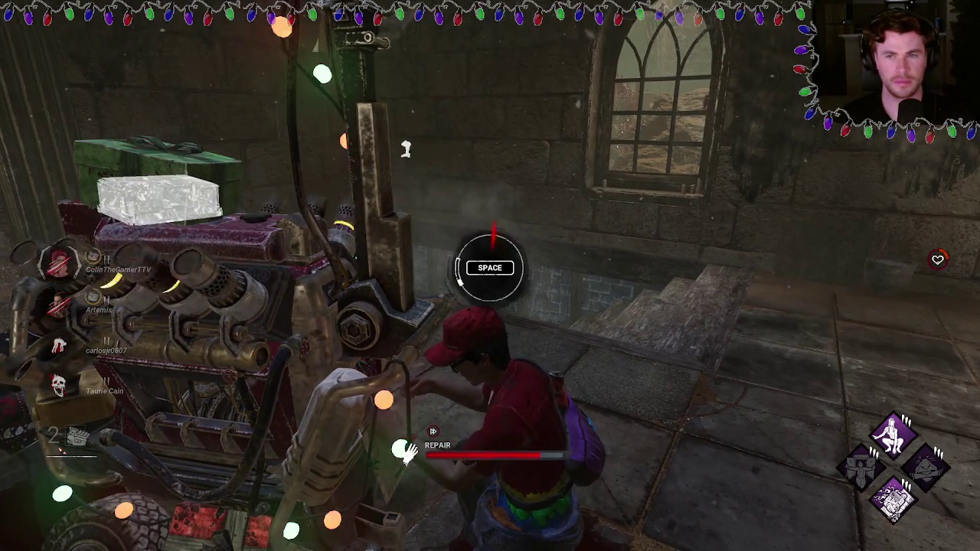
key("space")
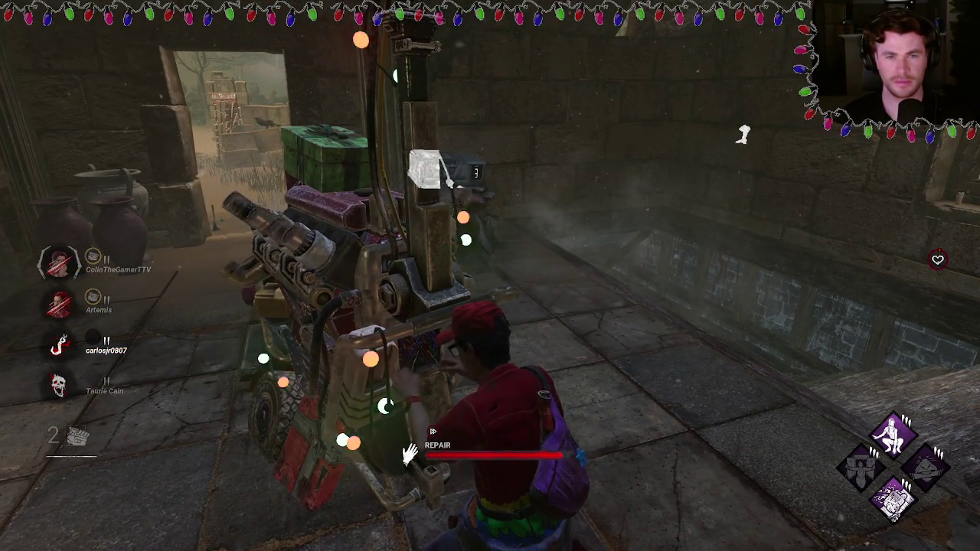
key("w")
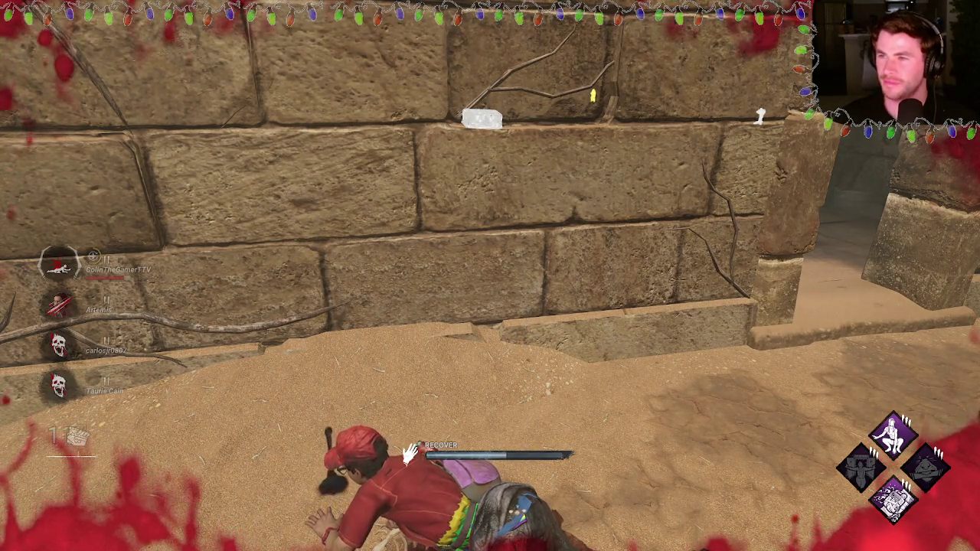
key("alt+Tab")
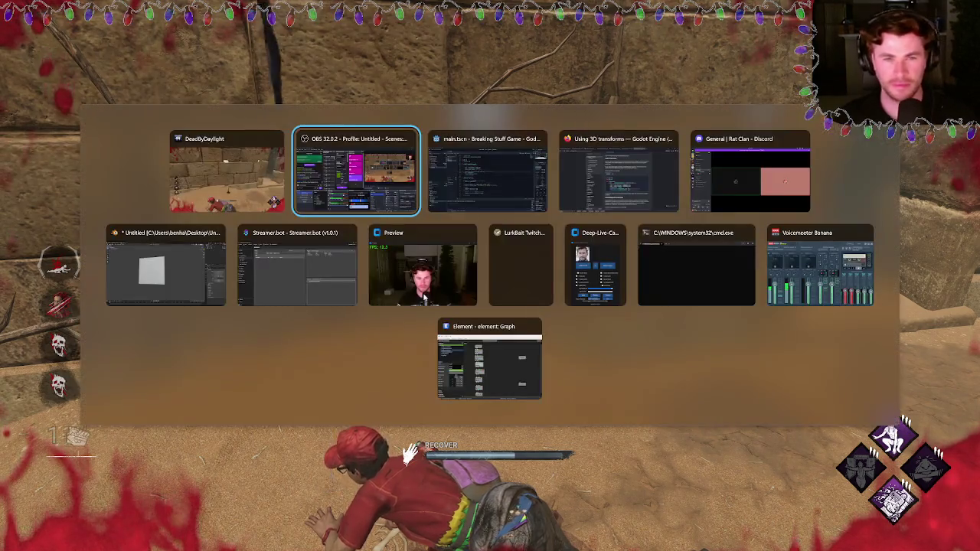
left_click(516, 173)
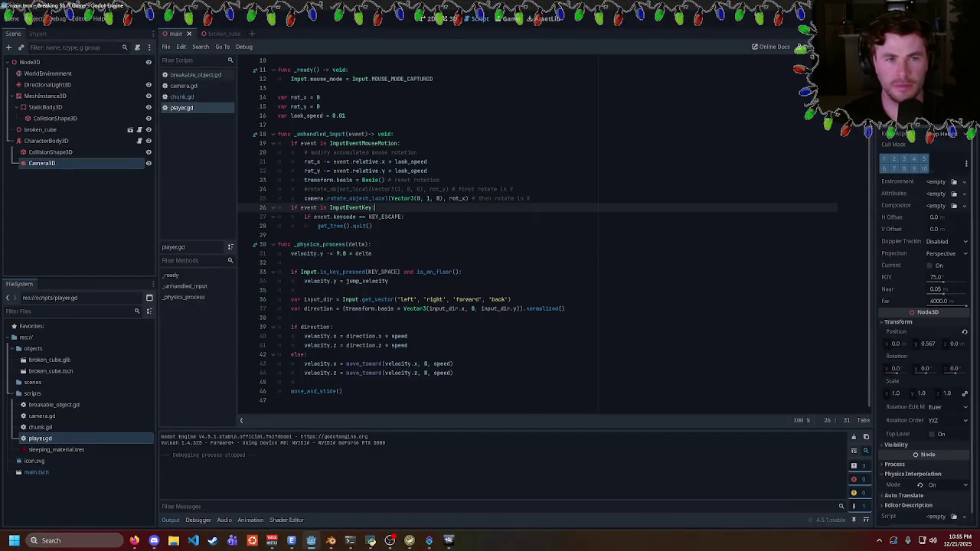
double_click(351, 199)
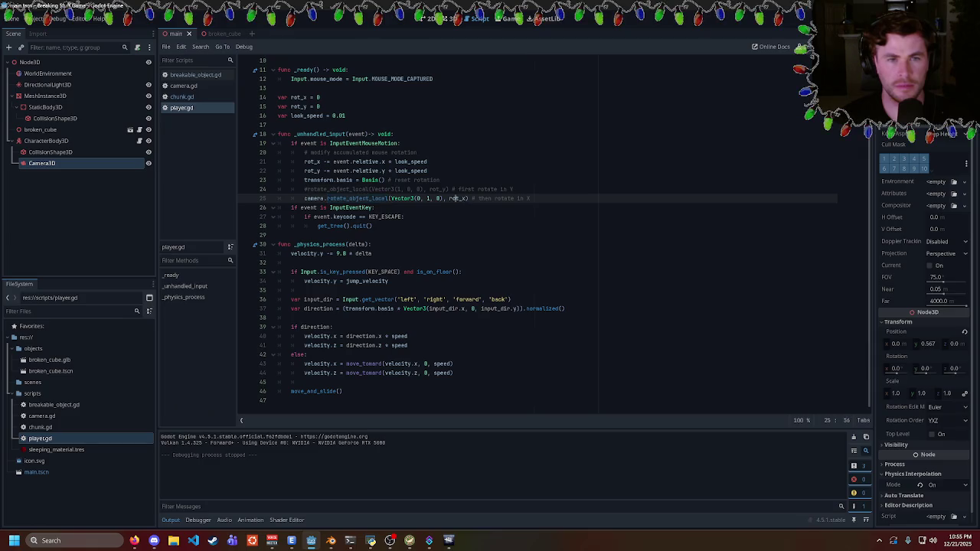
double_click(457, 198)
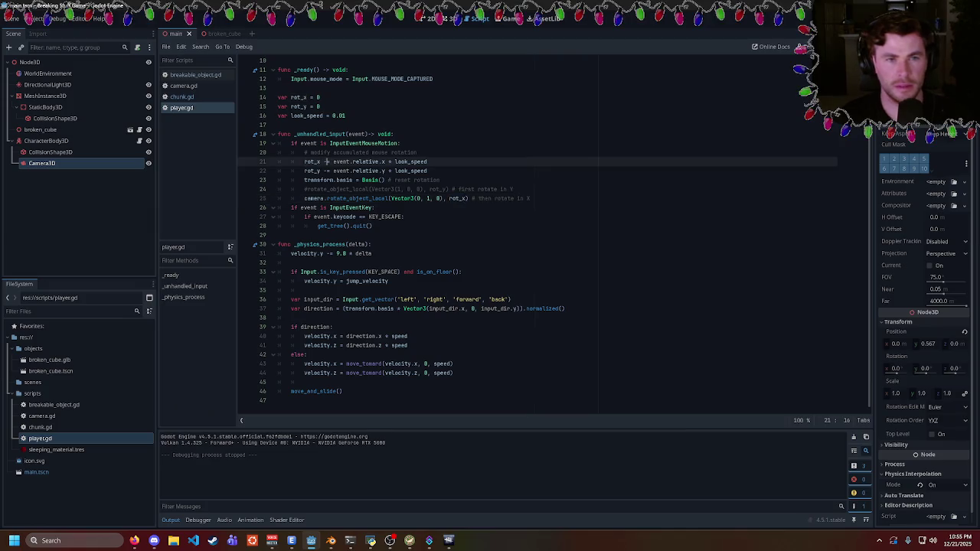
left_click(360, 161)
type("+")
key("F5")
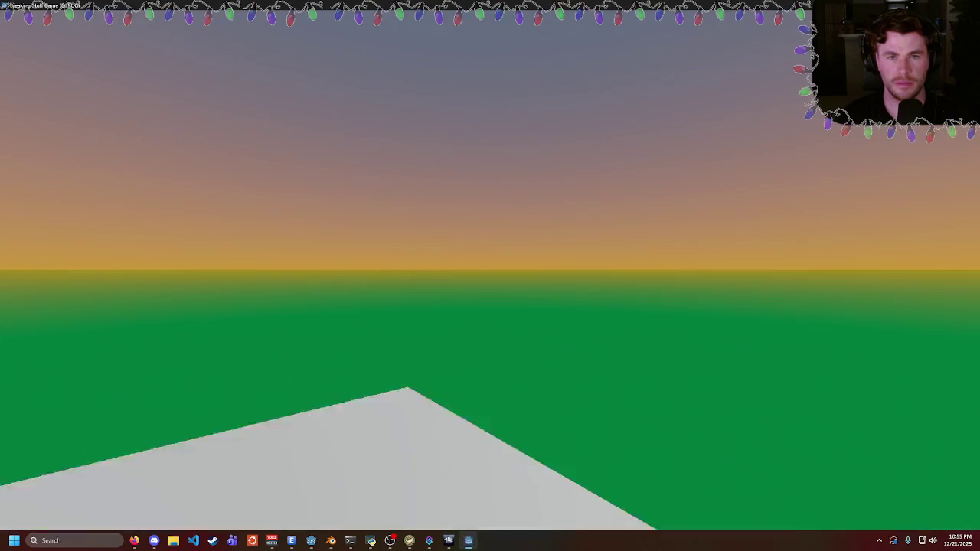
key("Escape")
key("F5")
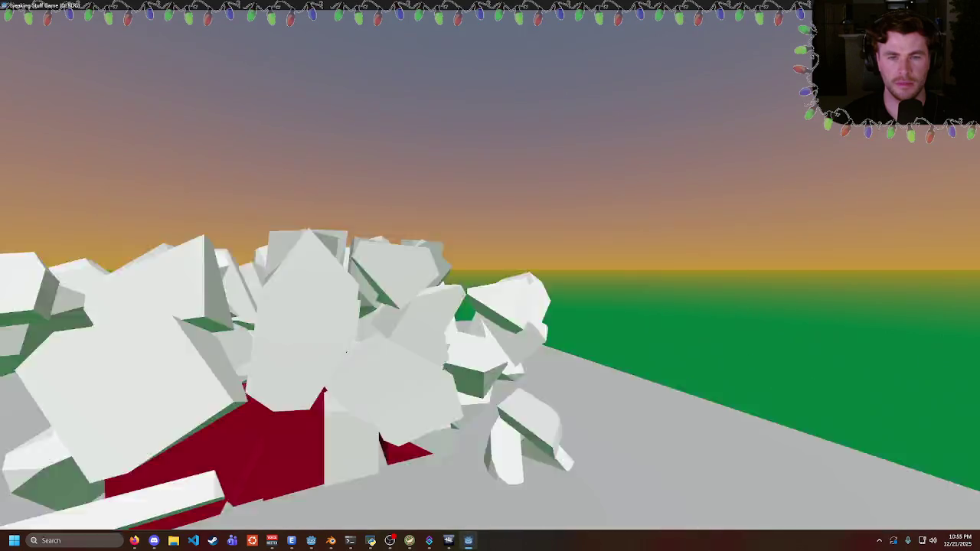
key("Escape")
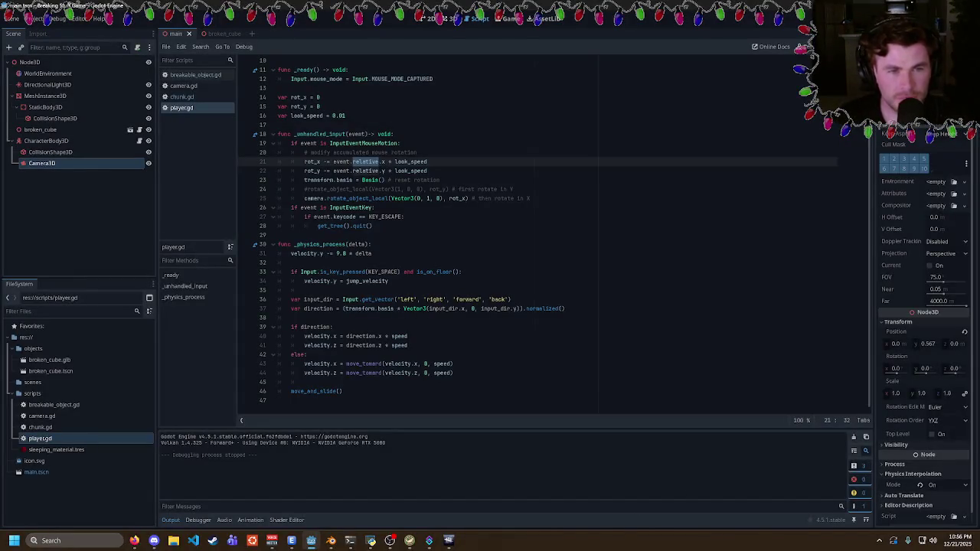
- Add a print(rot_x) line after the rot_x update, then run and stop the game
double_click(412, 162)
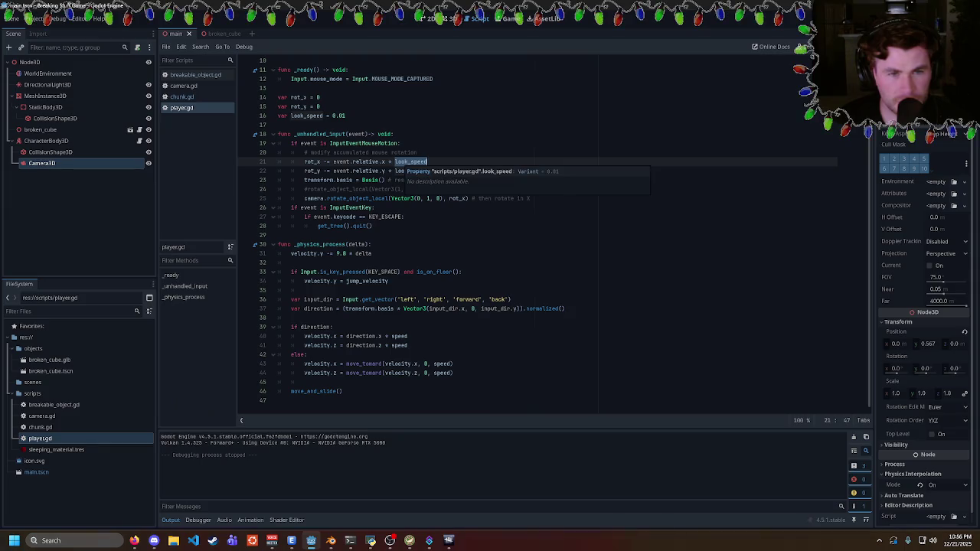
left_click(395, 162)
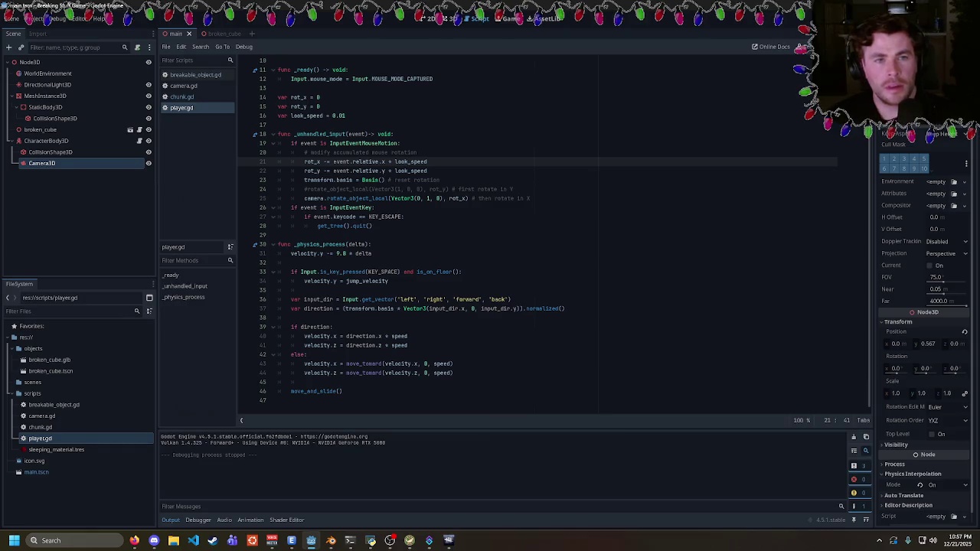
key("Return")
type("print(rot_x)")
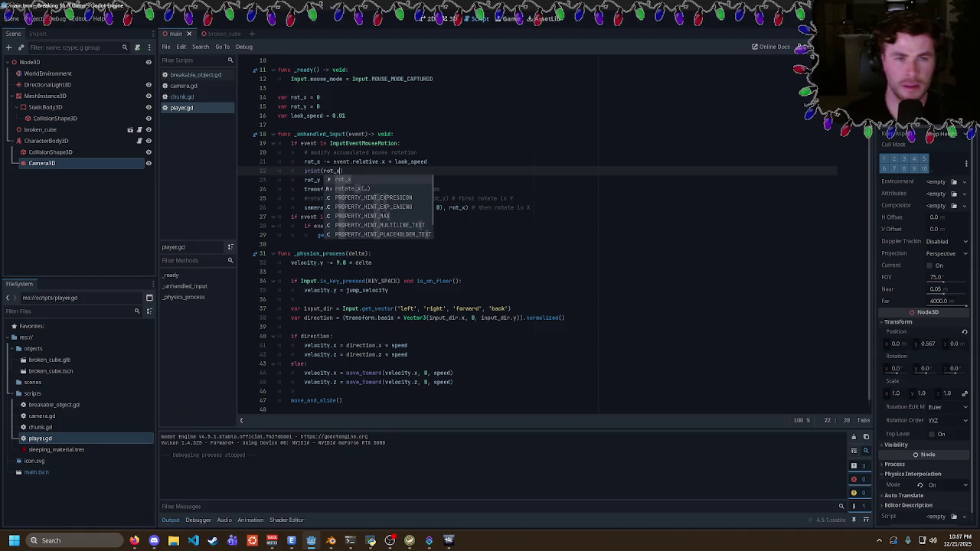
key("F5")
key("F8")
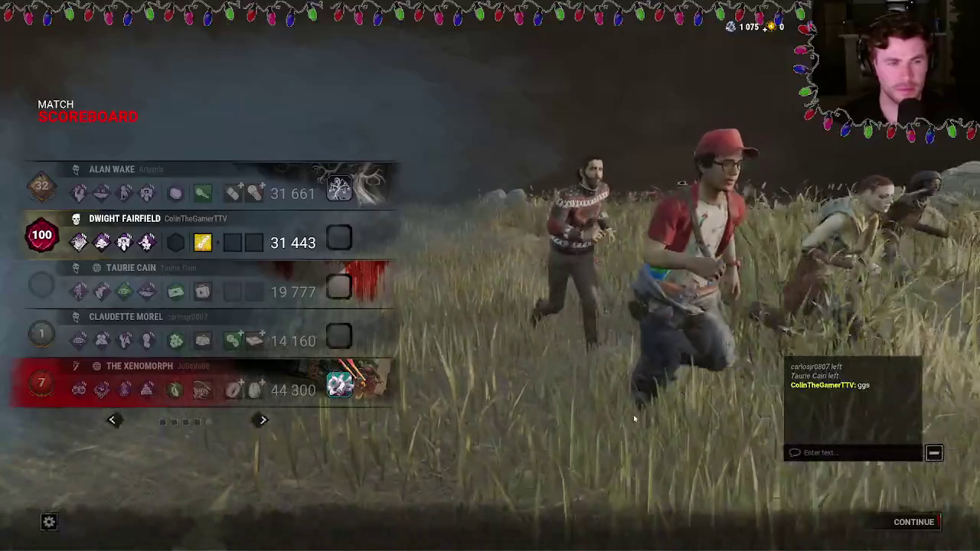
- Continue past the Dead by Daylight scoreboard and dismiss Godot's autocomplete suggestions
mouse_move(148, 392)
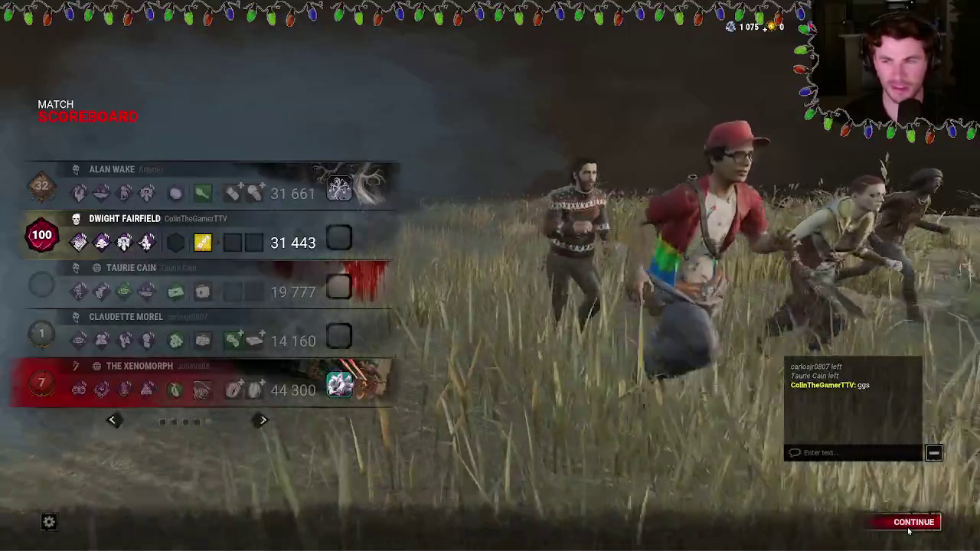
left_click(909, 529)
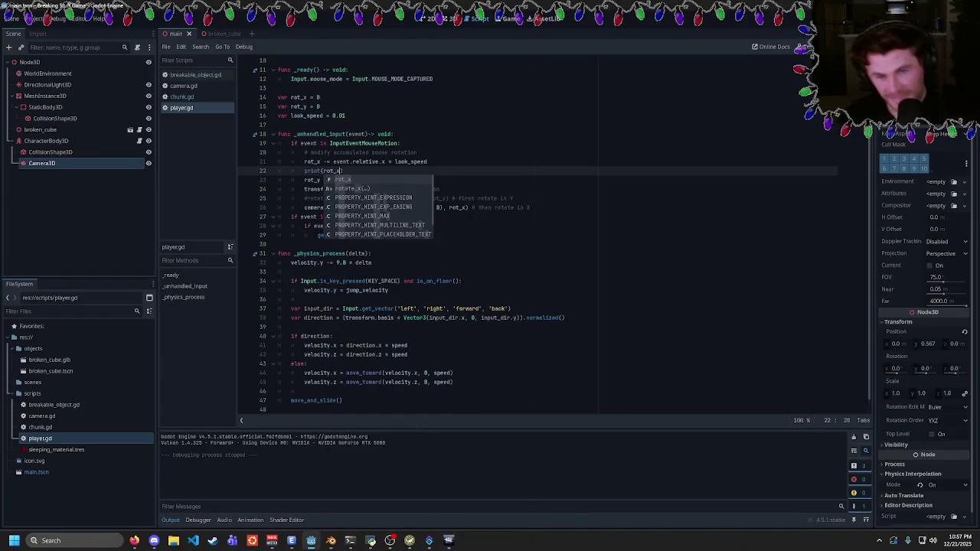
left_click(278, 410)
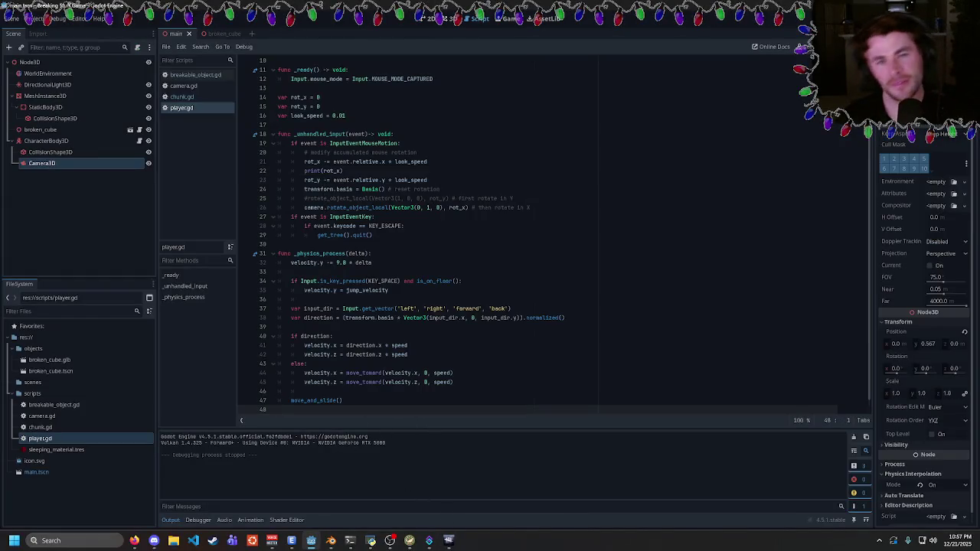
left_click(404, 226)
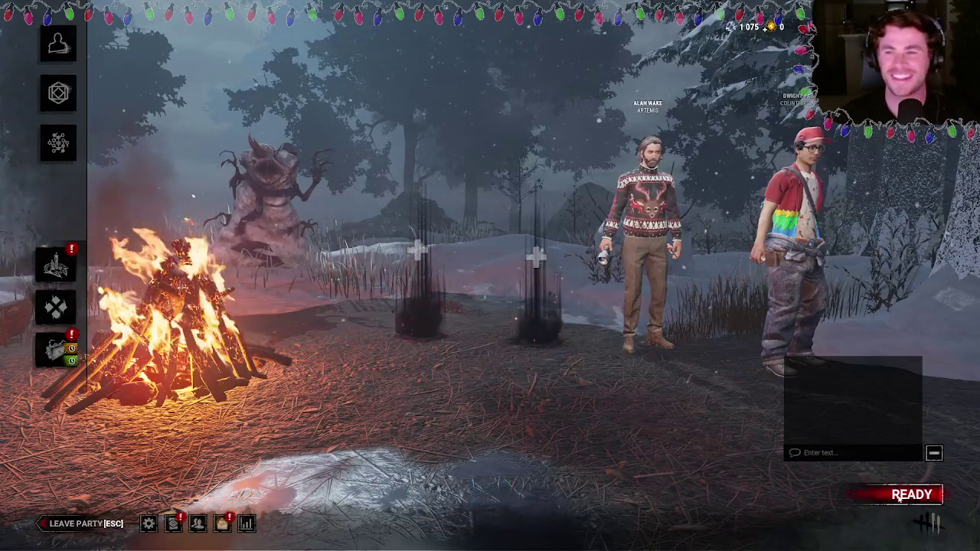
left_click(919, 499)
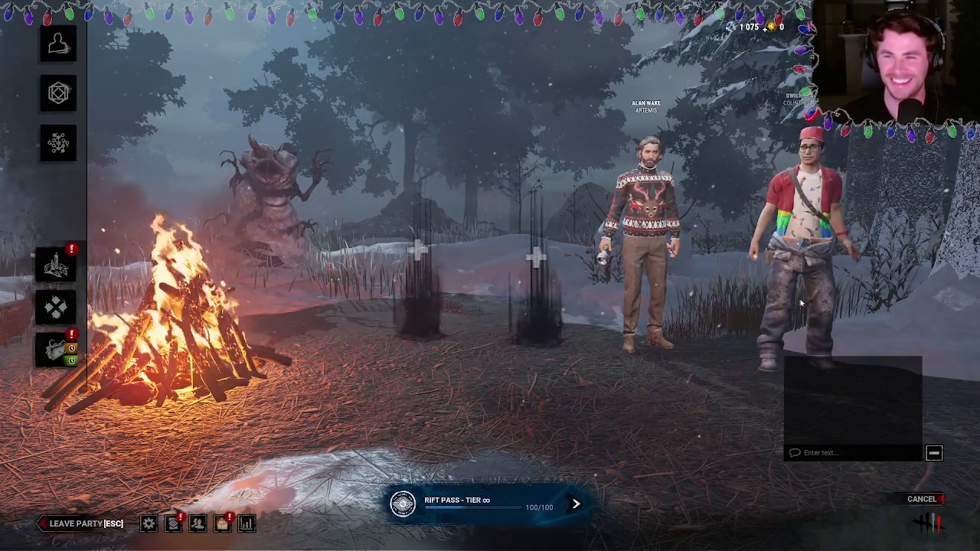
key("alt+Tab")
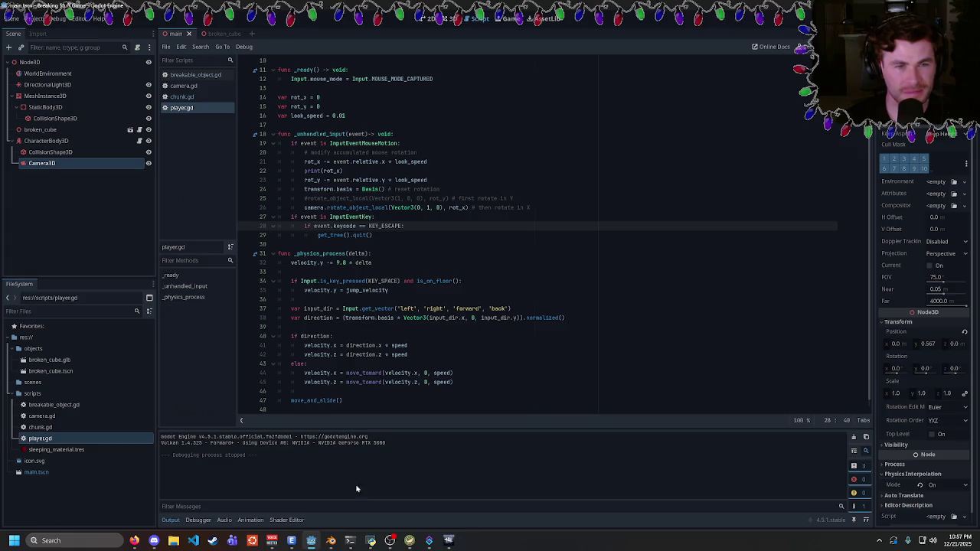
left_click(34, 18)
left_click(54, 55)
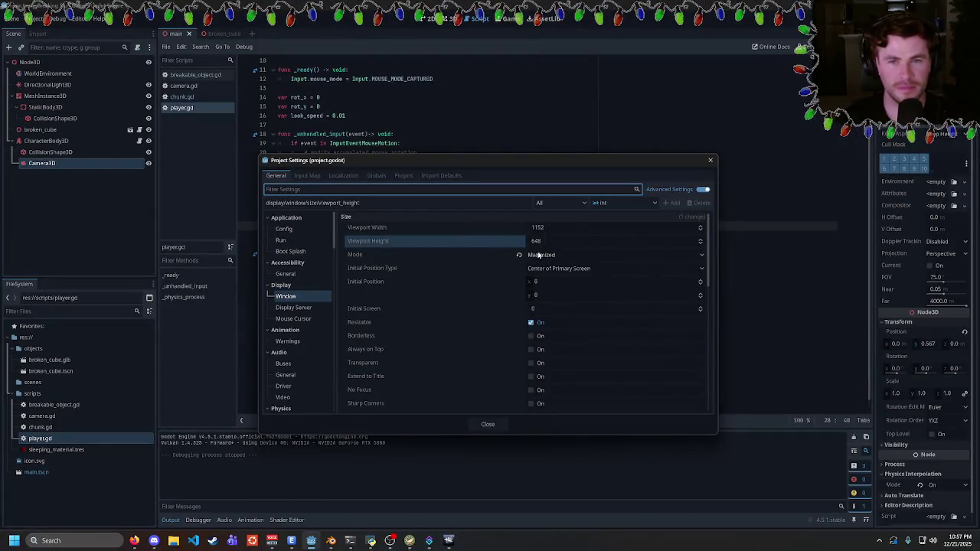
- Set window Mode to Windowed with a 1920 by 1080 viewport, then test-run the game
left_click(519, 255)
left_click(541, 228)
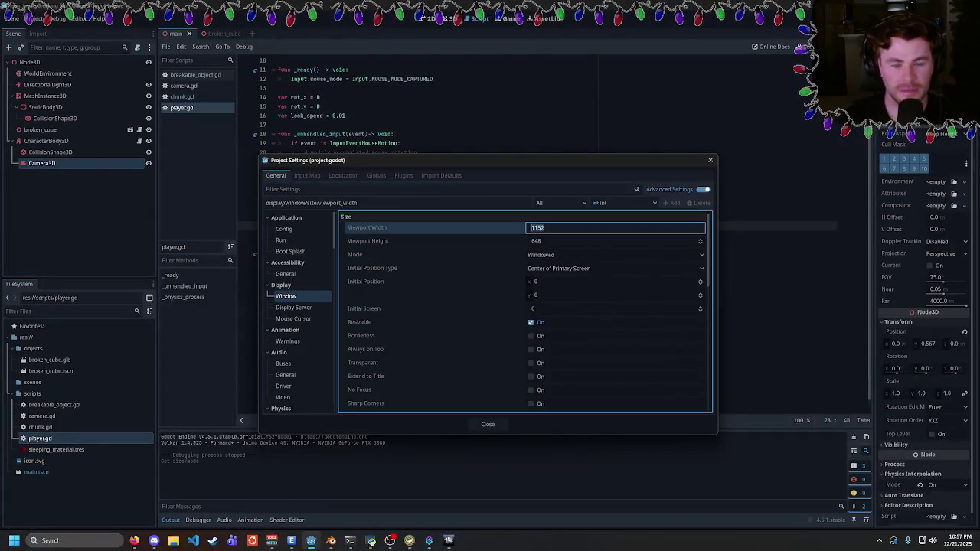
type("1920")
left_click(536, 242)
type("1080")
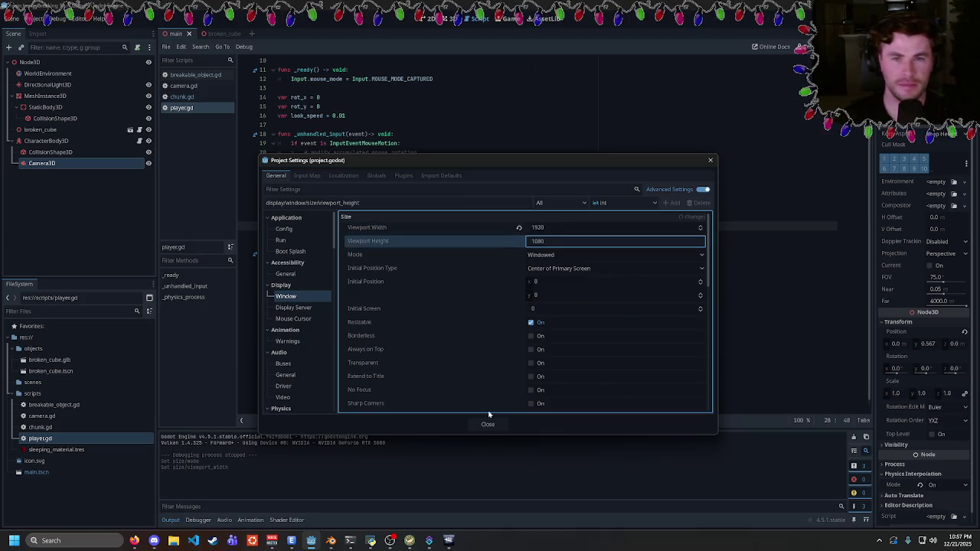
left_click(487, 423)
key("F5")
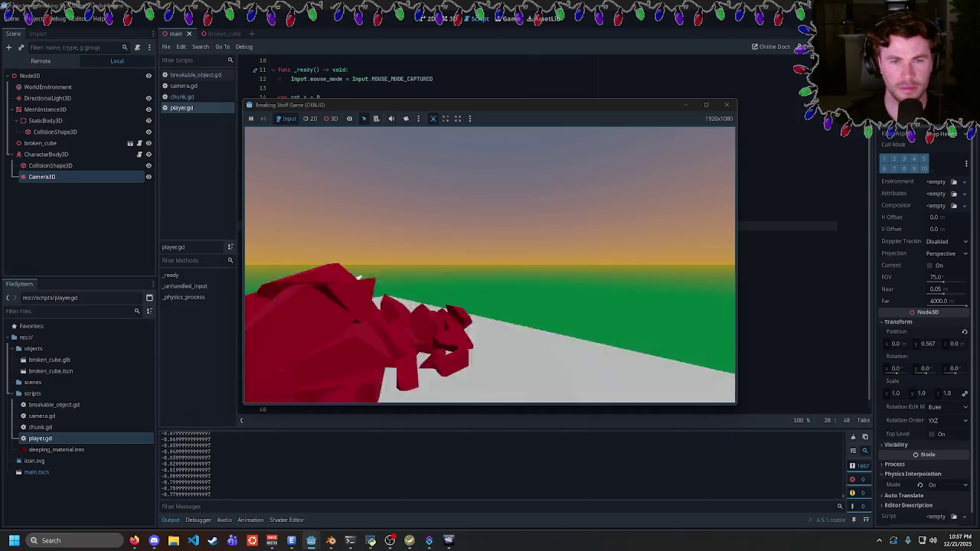
key("Escape")
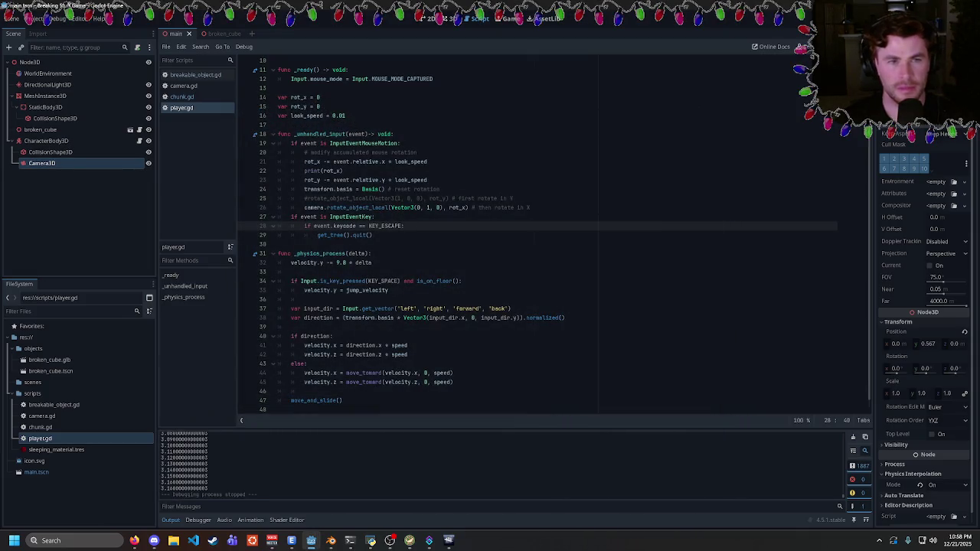
- Delete the print(rot_x) debug line and cut the basis reset and rotation lines from _unhandled_input
left_click(338, 189)
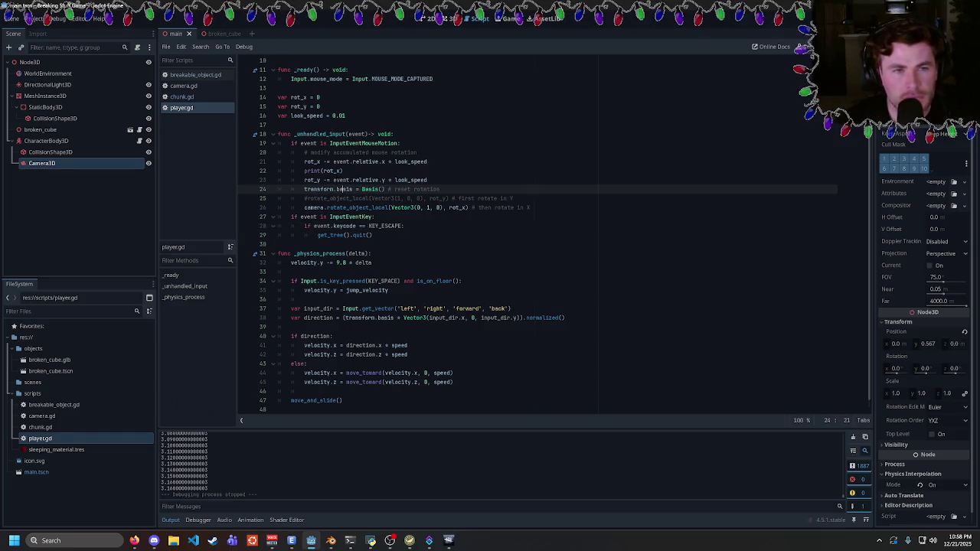
left_click(528, 208)
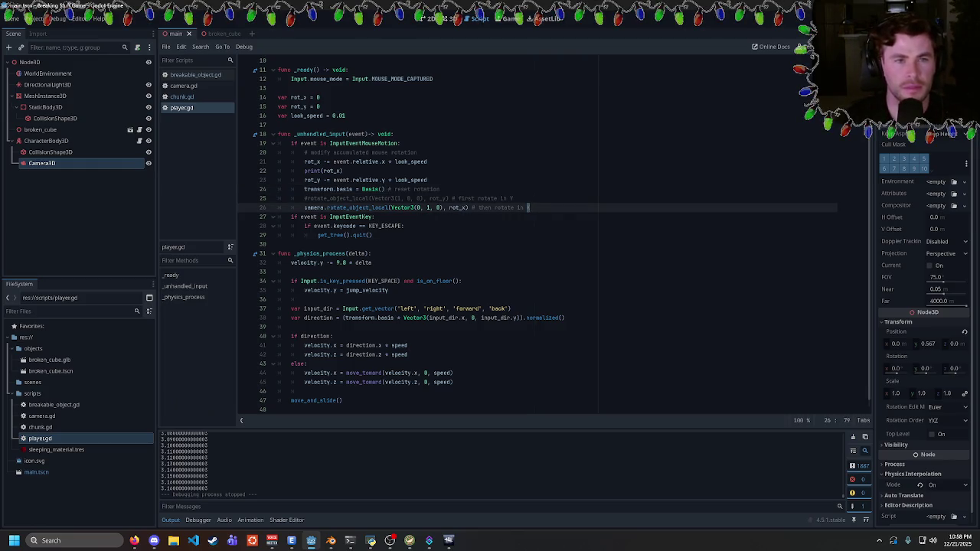
key("alt+Up")
key("alt+Up")
key("alt+Down")
key("alt+Down")
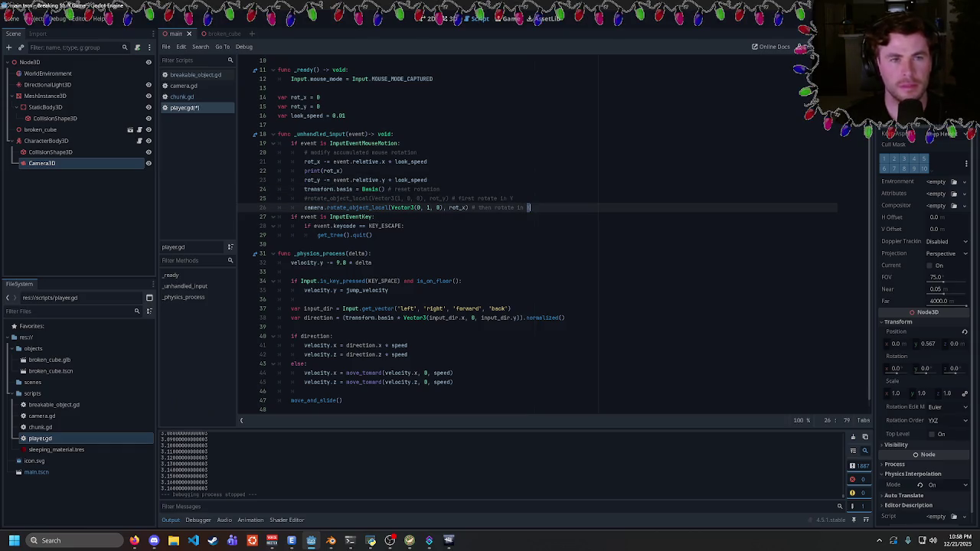
mouse_move(528, 207)
left_mouse_down()
mouse_move(404, 189)
mouse_move(304, 189)
mouse_move(292, 170)
left_mouse_up()
key("ctrl+s")
key("BackSpace")
key("BackSpace")
key("BackSpace")
mouse_move(530, 199)
left_mouse_down()
mouse_move(429, 199)
mouse_move(304, 180)
left_mouse_up()
key("ctrl+c")
key("BackSpace")
- Paste the rotation code into _physics_process, reset rot_x and rot_y to 0, fix indentation, and run
left_click(373, 226)
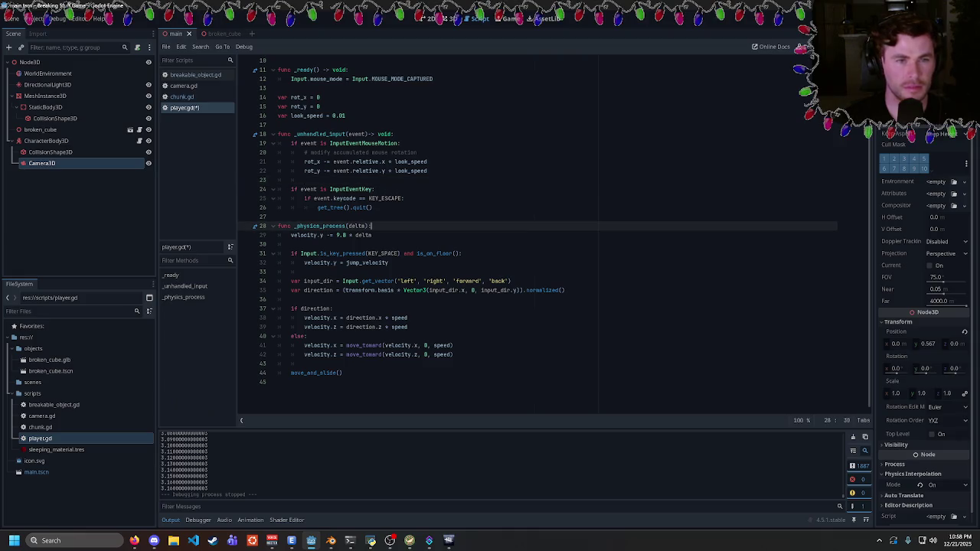
key("Return")
key("ctrl+v")
key("Return")
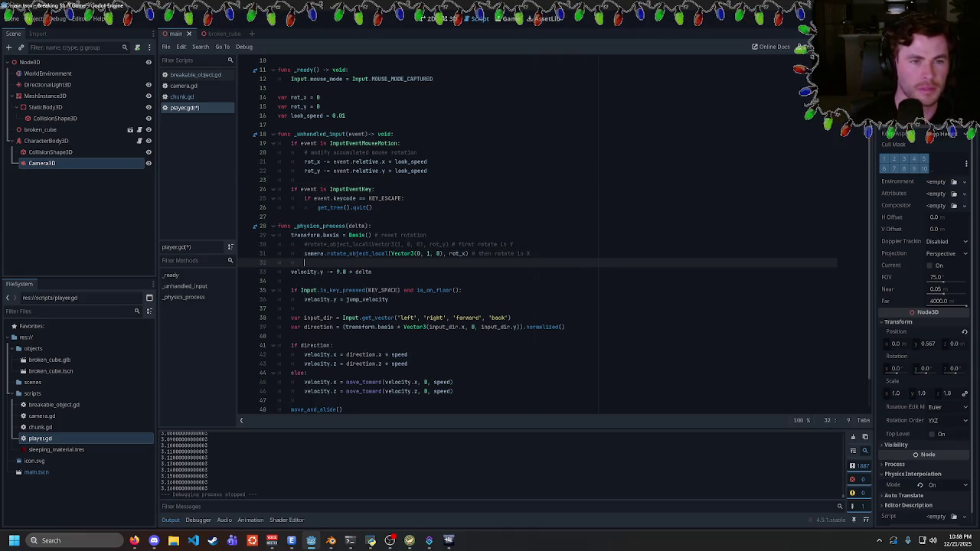
type("_x -")
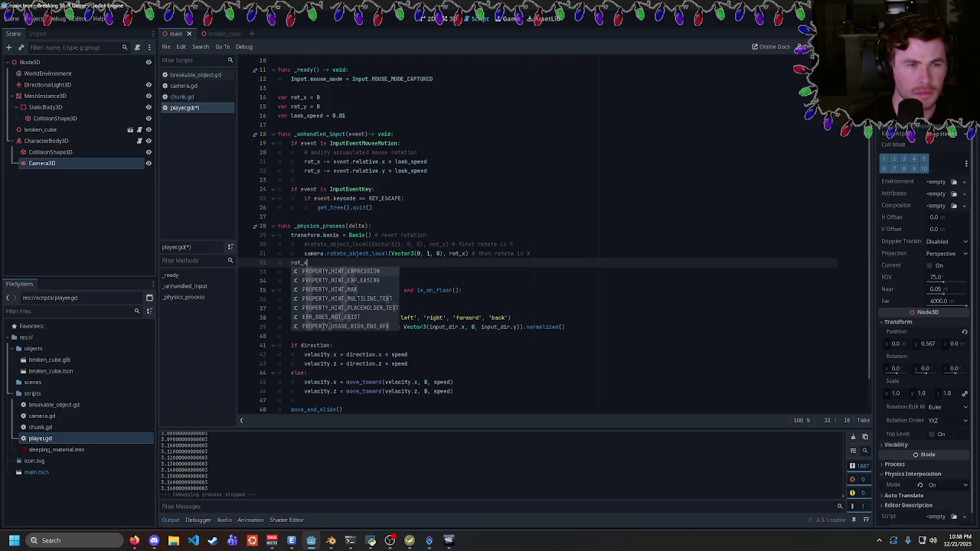
key("Return")
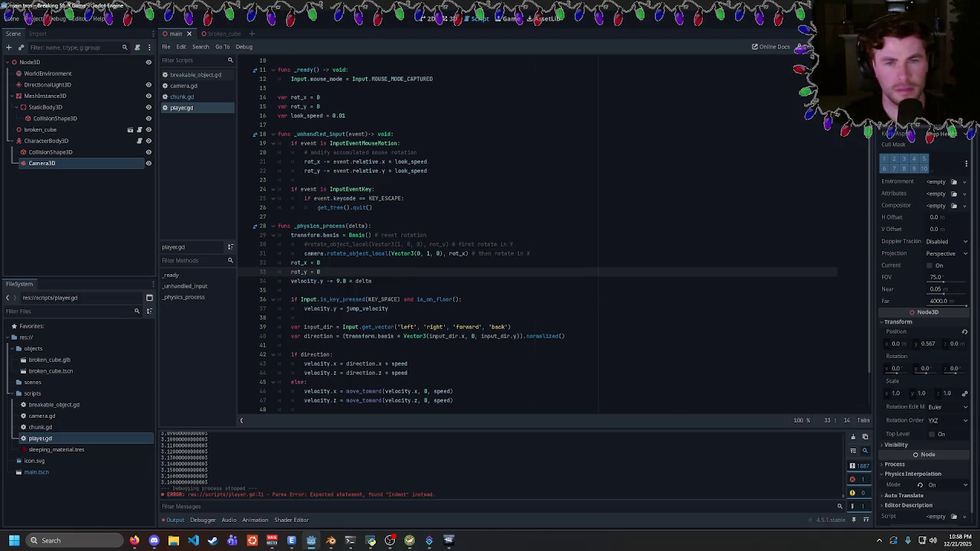
left_click_drag(517, 253, 291, 244)
key("ctrl+s")
key("shift+Tab")
key("ctrl+z")
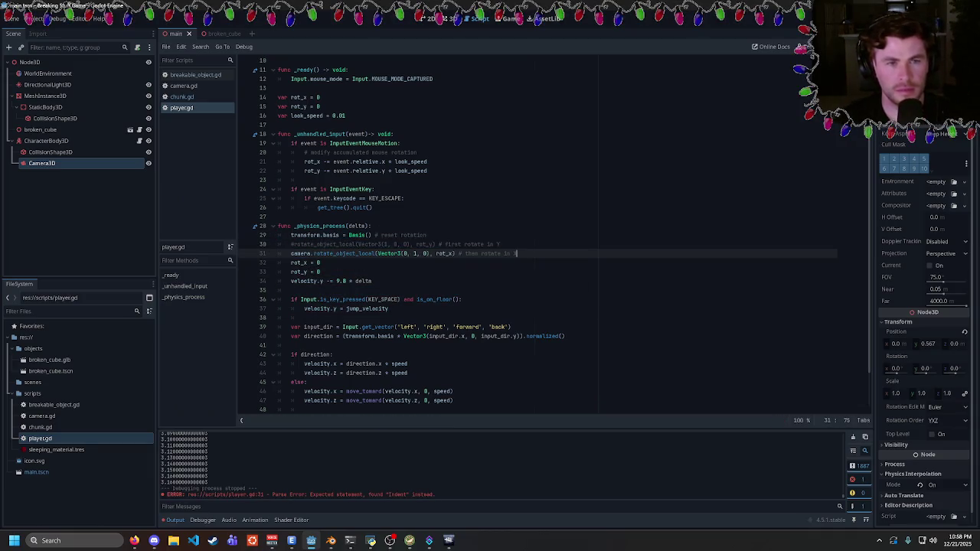
key("F5")
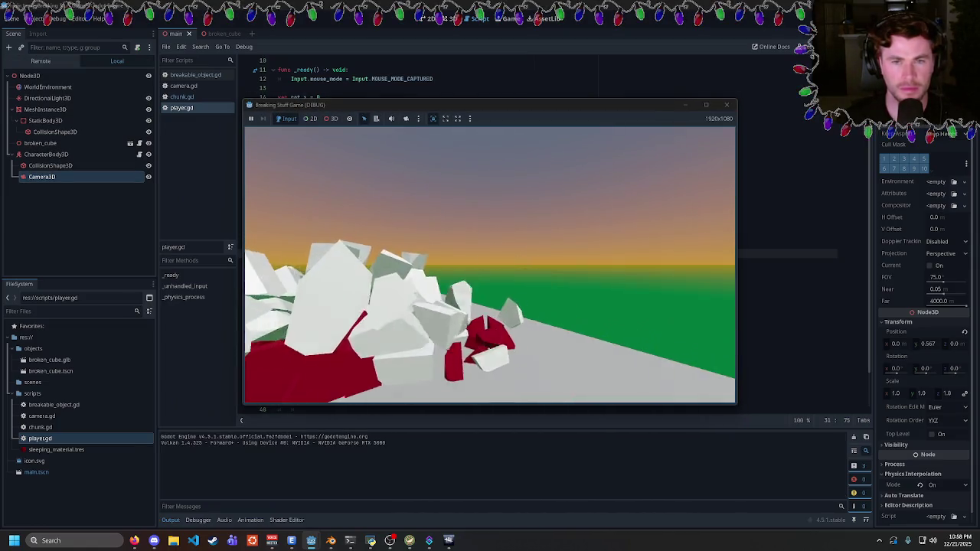
- Uncomment the body's rot_y rotate_object_local line and test both rotations in the running game
key("Escape")
left_click(292, 244)
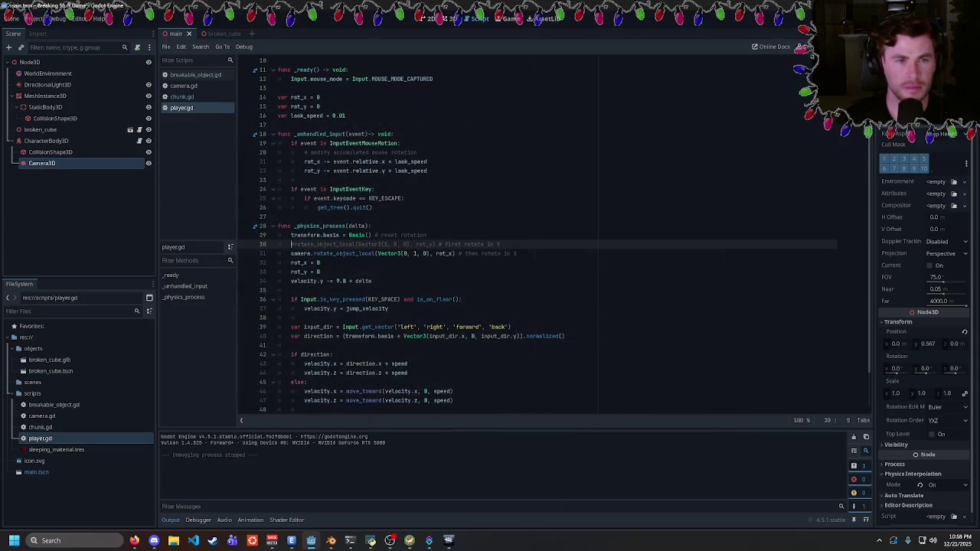
key("BackSpace")
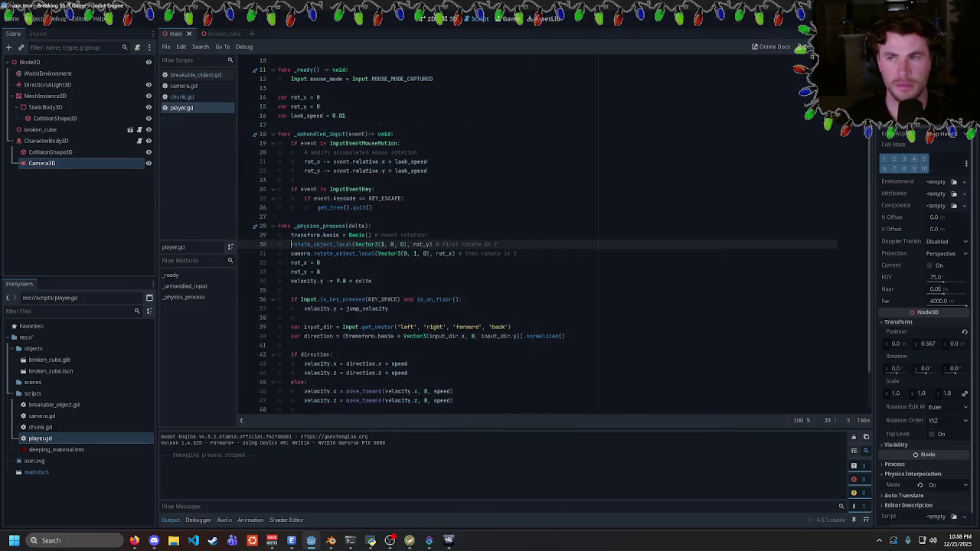
key("F5")
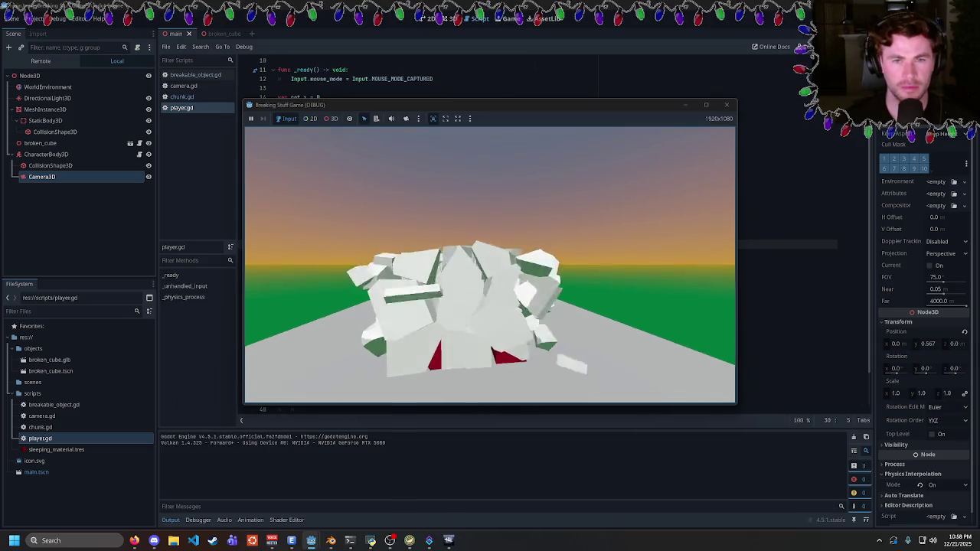
- Move the body rotation line below the camera's rot_x rotation line
key("Escape")
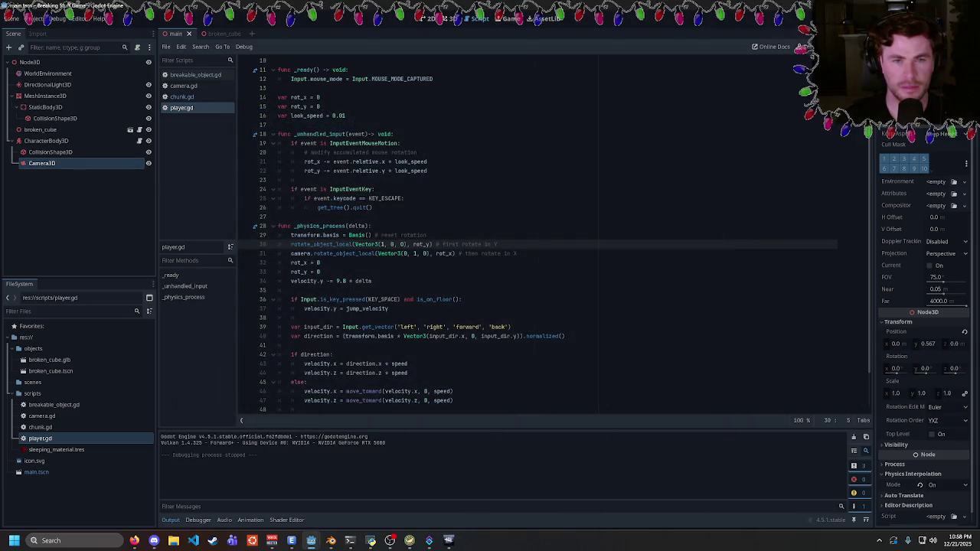
key("shift+End")
key("Down")
key("End")
key("Return")
type("rotate_object_local(Vector3(1, 0, 0), rot_y) # first rotate in Y")
- Test the reordered rotations by shattering the cube ahead and backing away from the debris
key("F5")
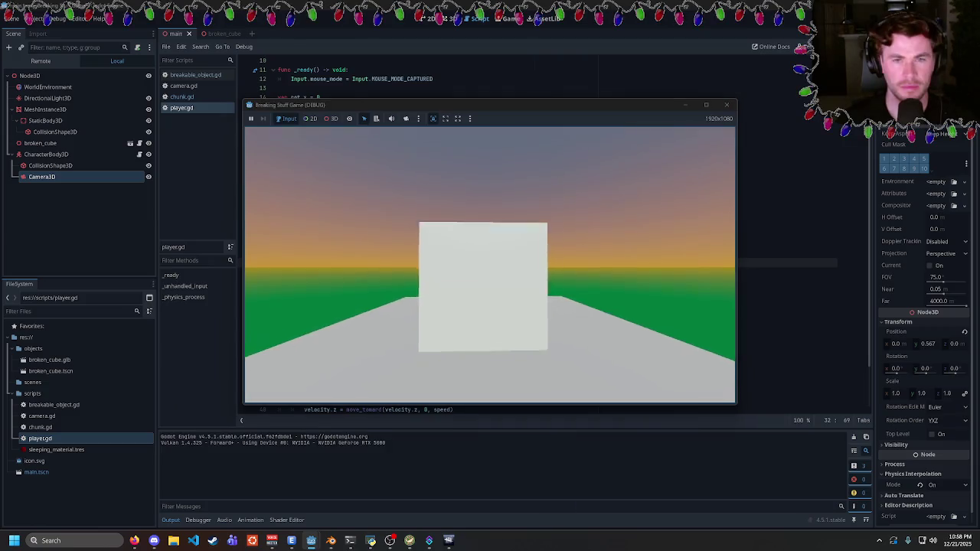
left_click(490, 264)
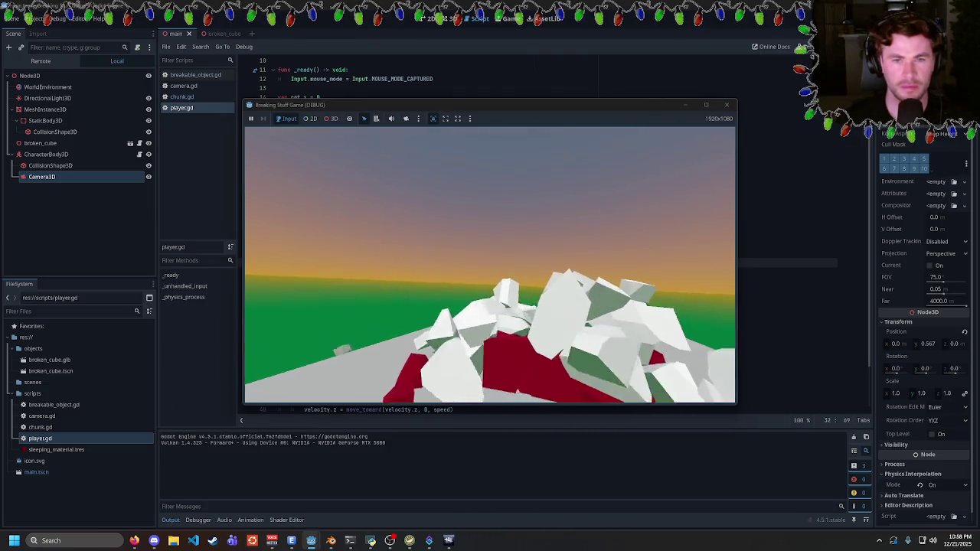
key("s")
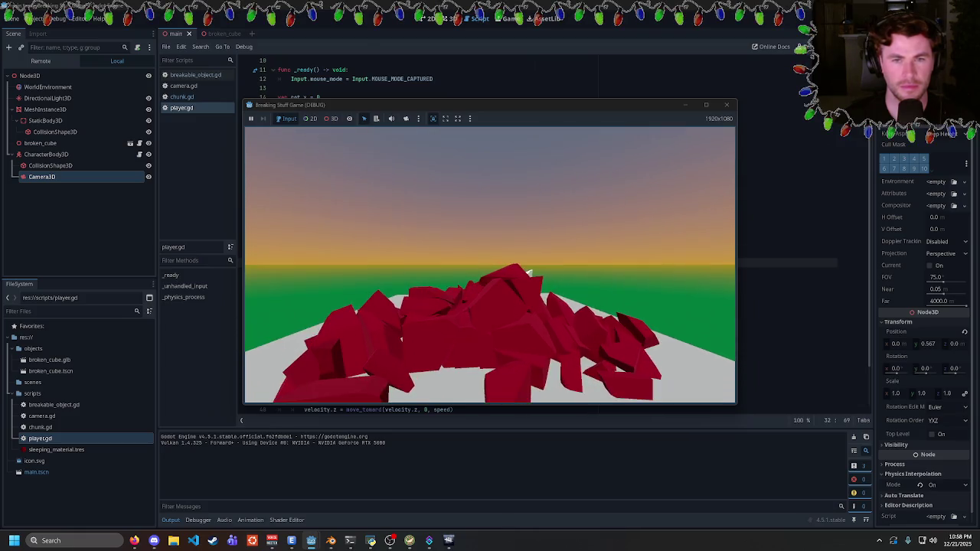
key("Escape")
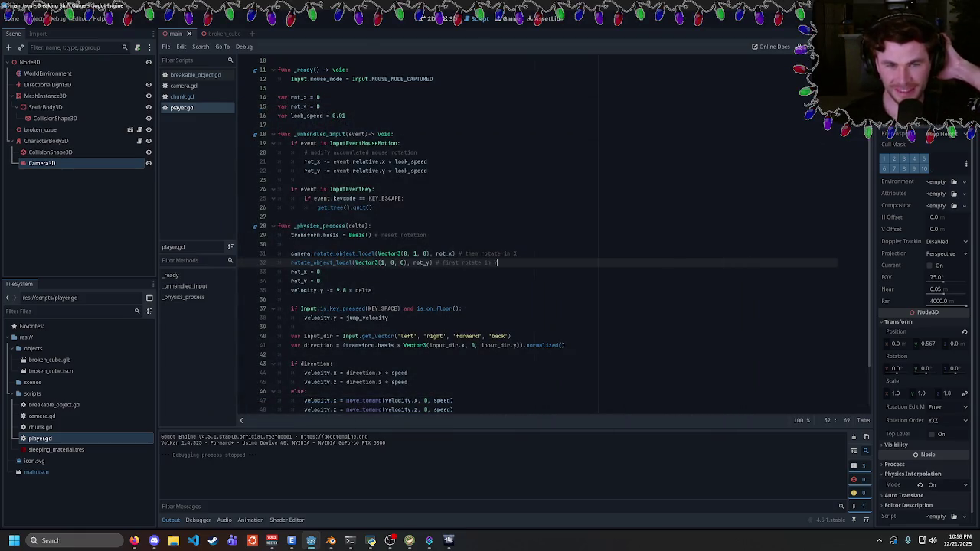
- Put the body rotation back above the camera rotation, add a blank line after the resets, and rerun
key("shift+Home")
key("alt+Up")
key("alt+Up")
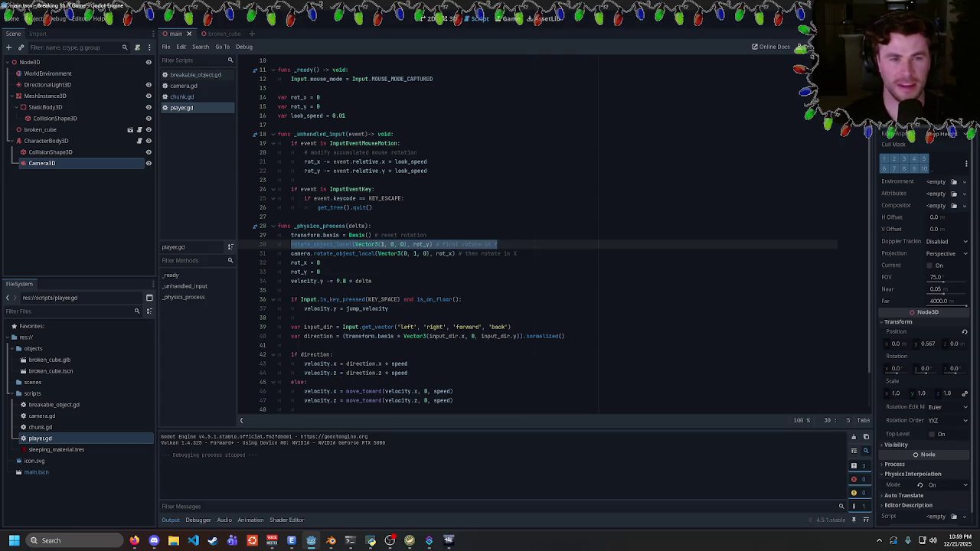
left_click(320, 272)
key("Return")
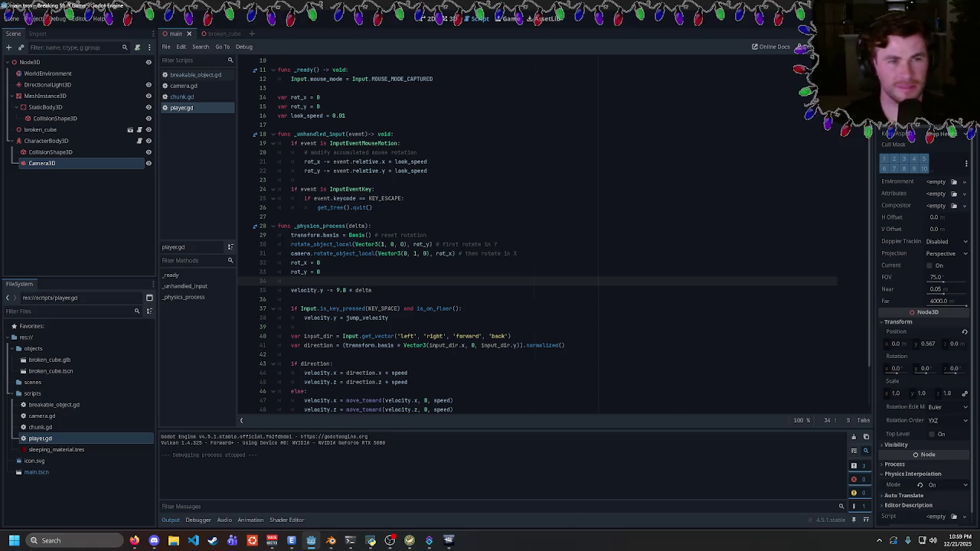
left_click(278, 217)
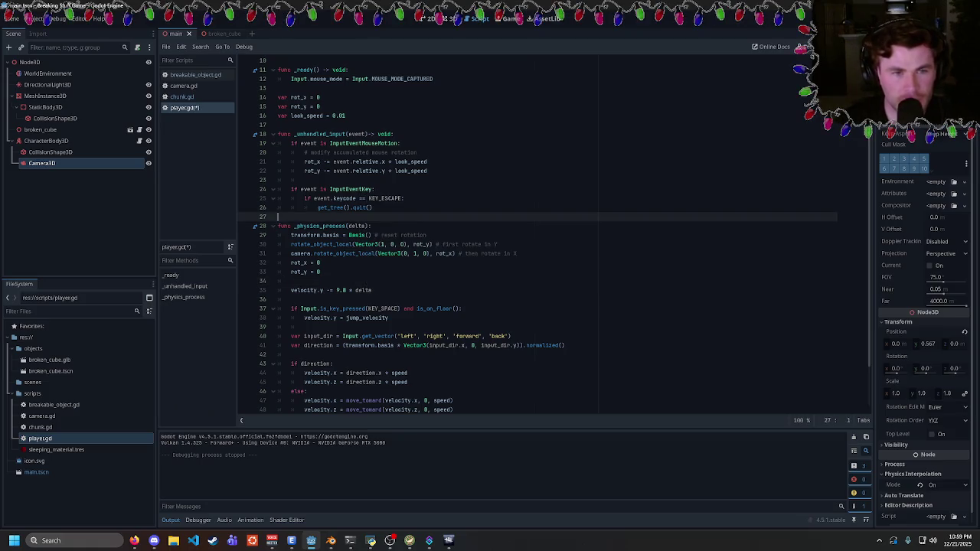
key("Left")
key("Up")
key("Up")
key("Up")
key("F5")
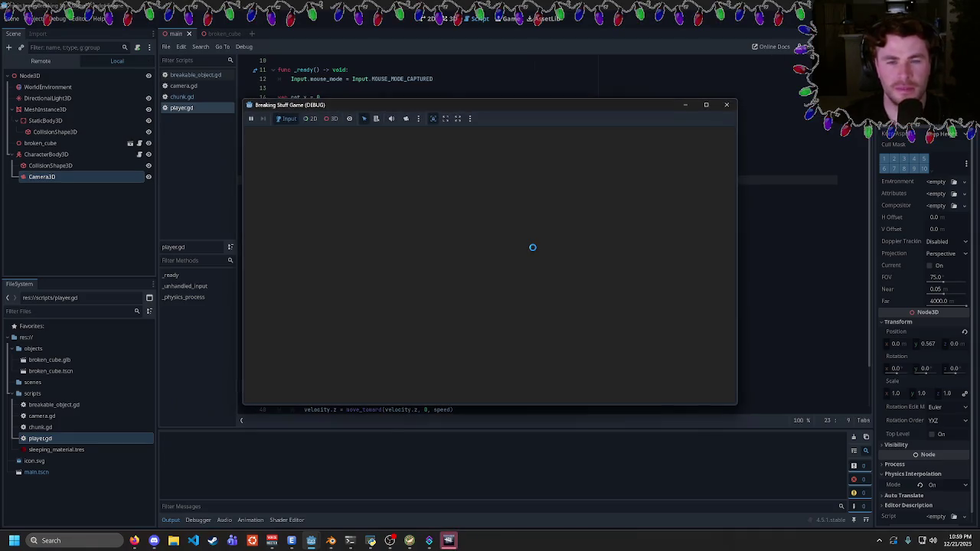
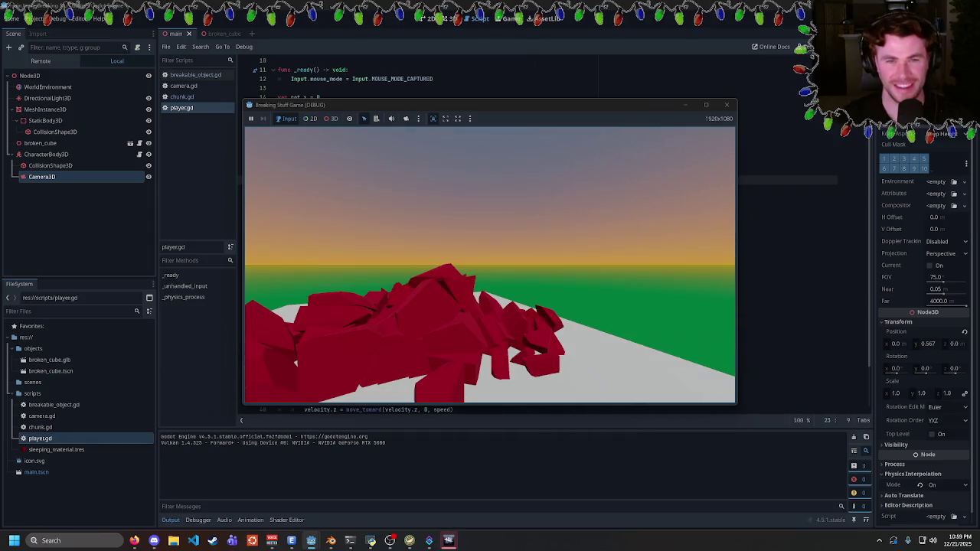
- Stop the running game and move through the mouse-motion code toward line 31
key("Escape")
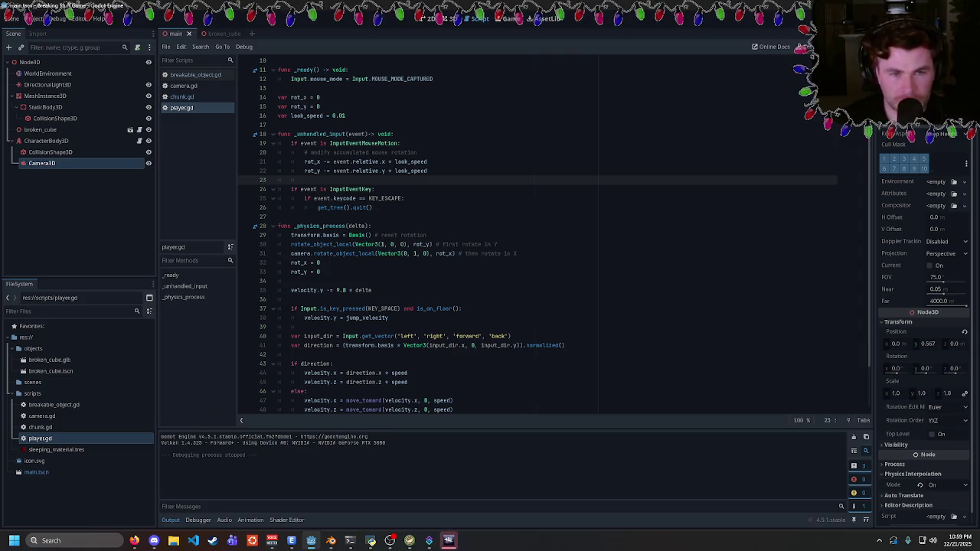
key("Up")
double_click(341, 170)
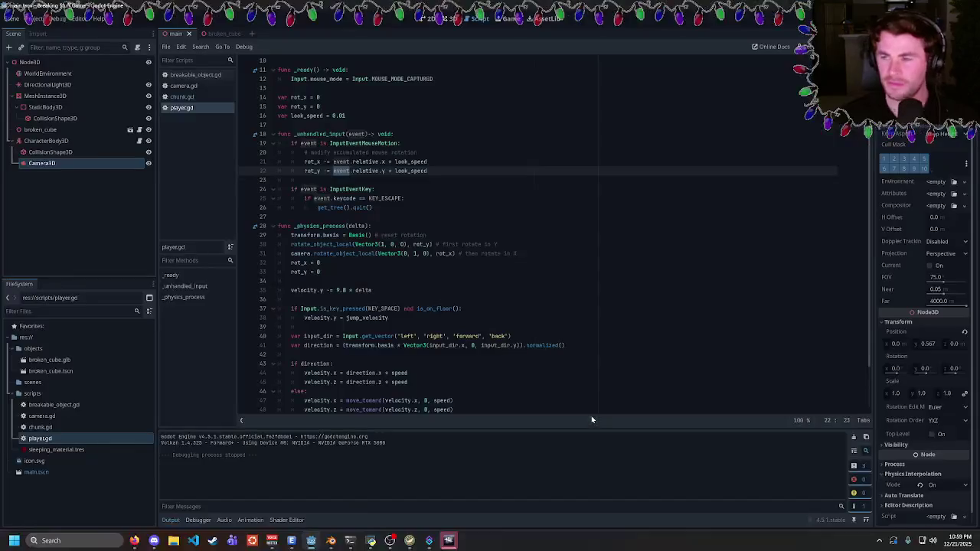
left_click(343, 189)
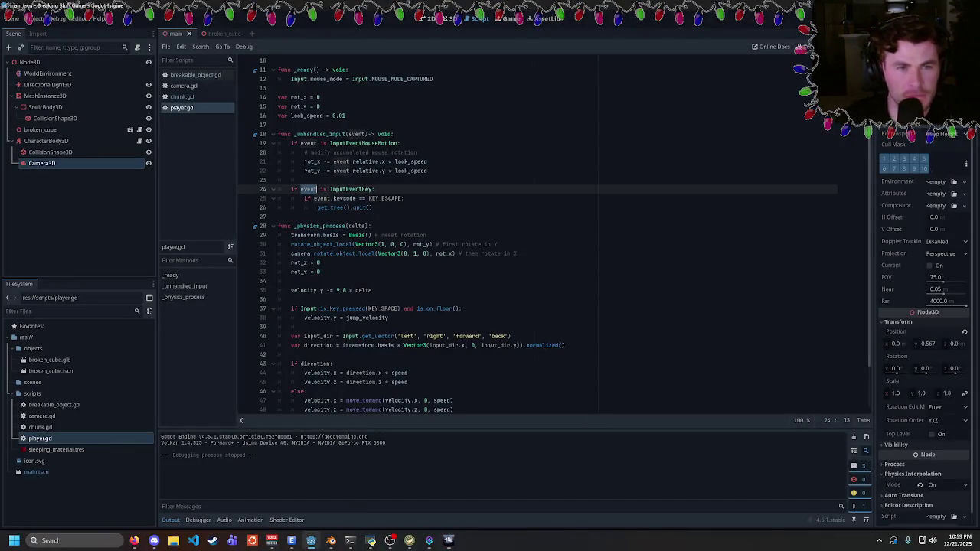
key("Down")
key("Down")
- Change line 31 to camera.rotate_y(rot_x), dropping the Vector3(0, 1, 0) argument, and test-run the game
double_click(344, 254)
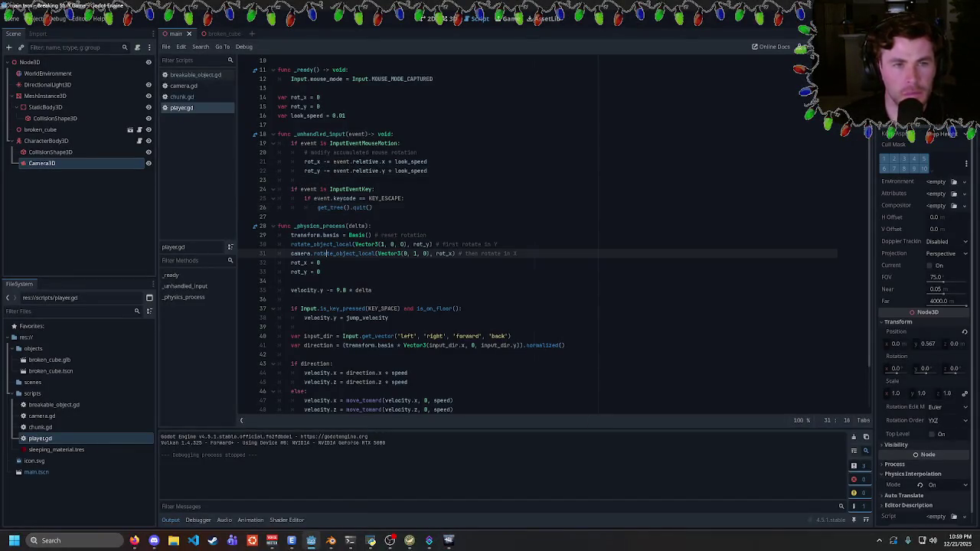
type("rotate_")
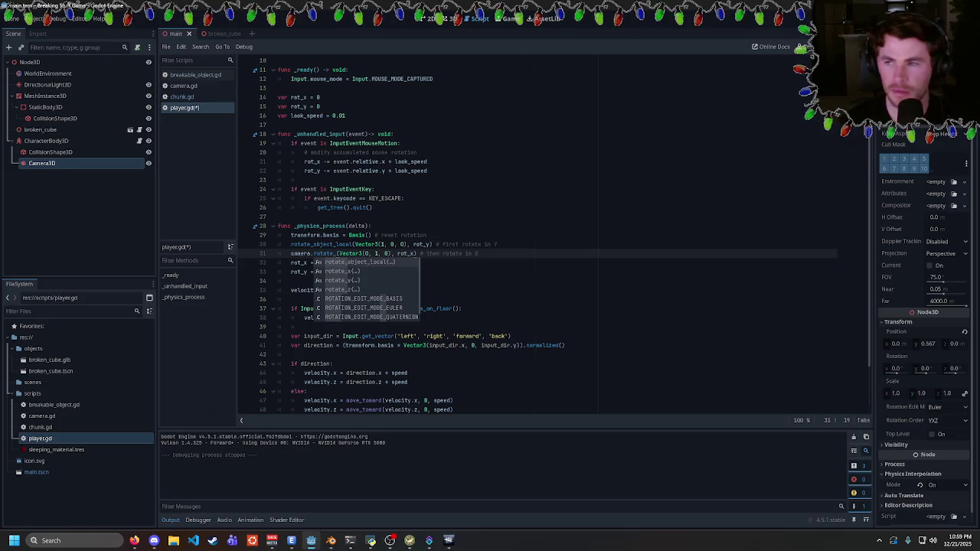
key("Down")
key("Down")
key("Return")
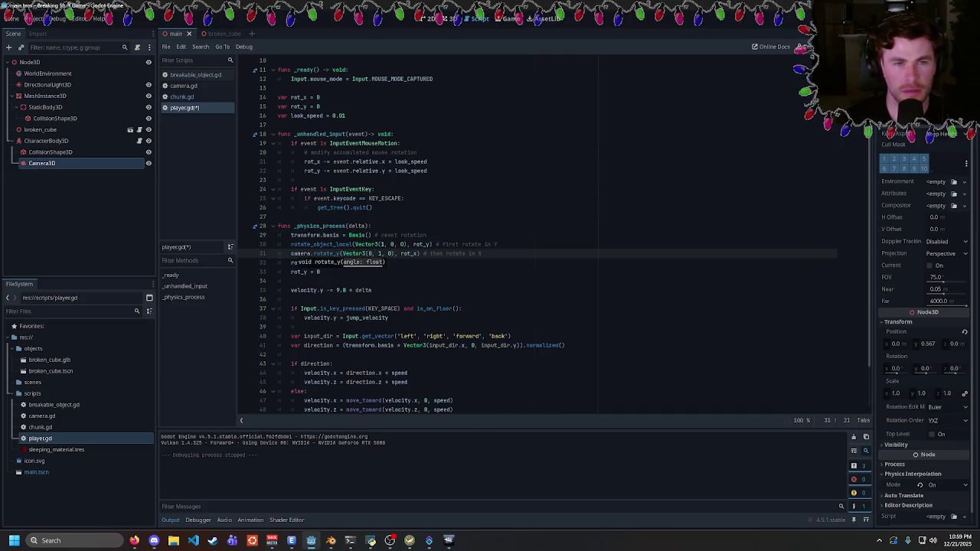
left_click_drag(398, 253, 343, 254)
key("BackSpace")
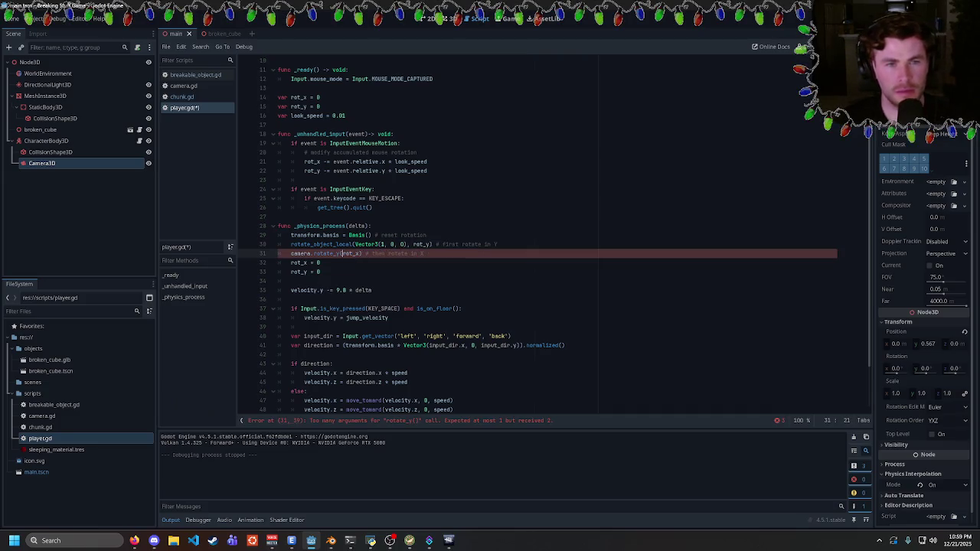
key("F5")
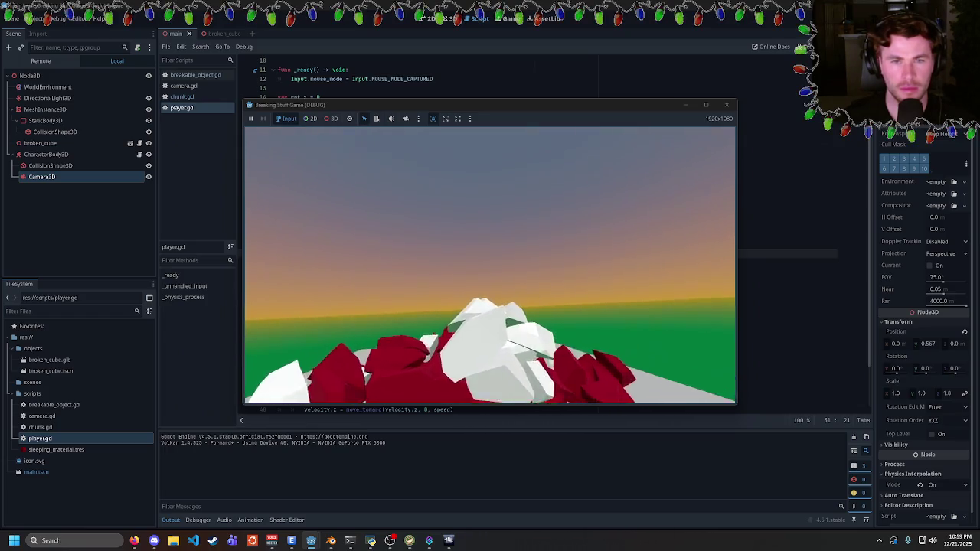
key("Escape")
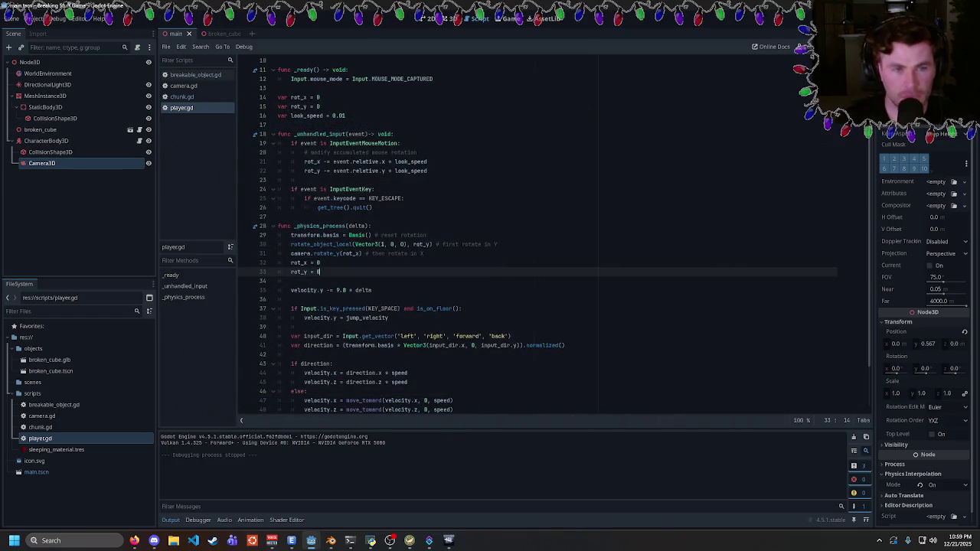
- Restore line 31 to camera.rotate_object_local(Vector3(0, 1, 0), rot_x) and test-run the game
key("ctrl+z")
key("ctrl+z")
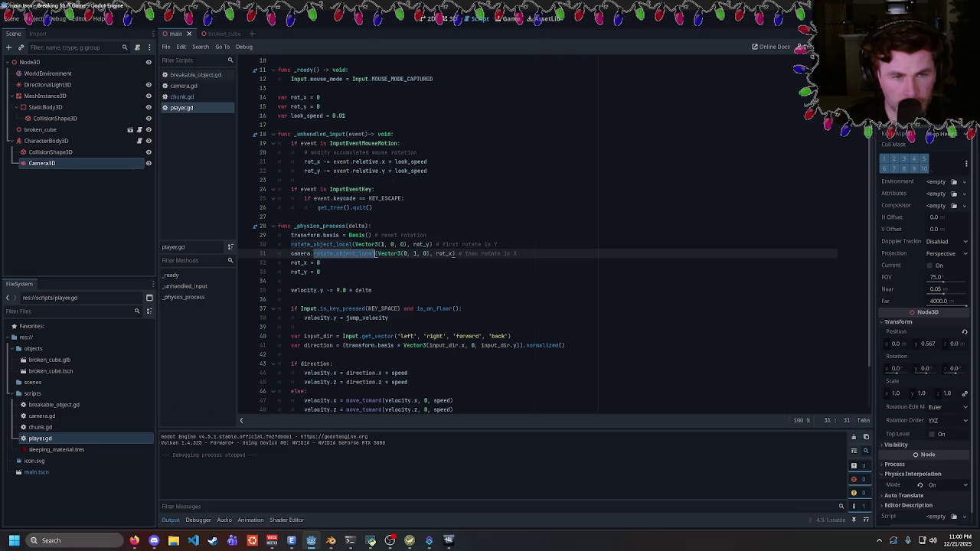
key("End")
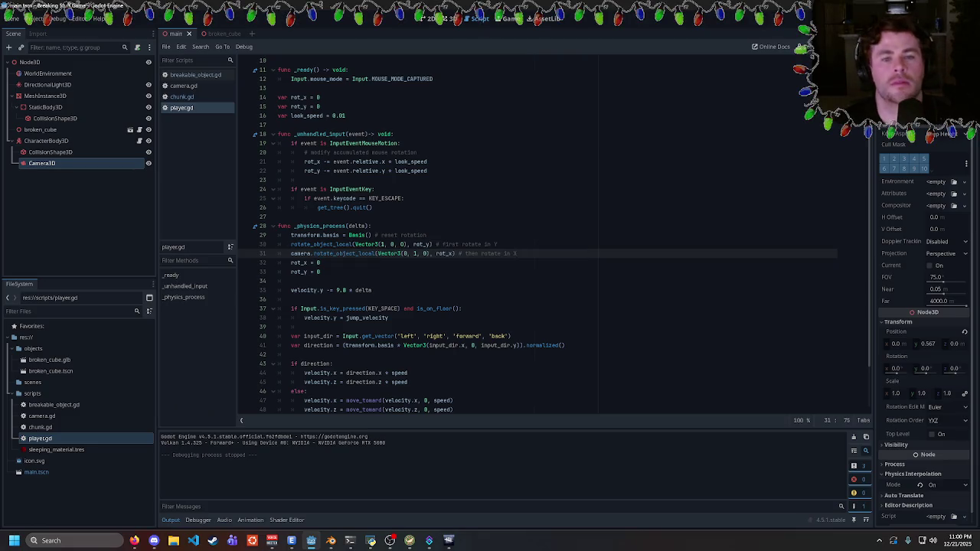
key("F5")
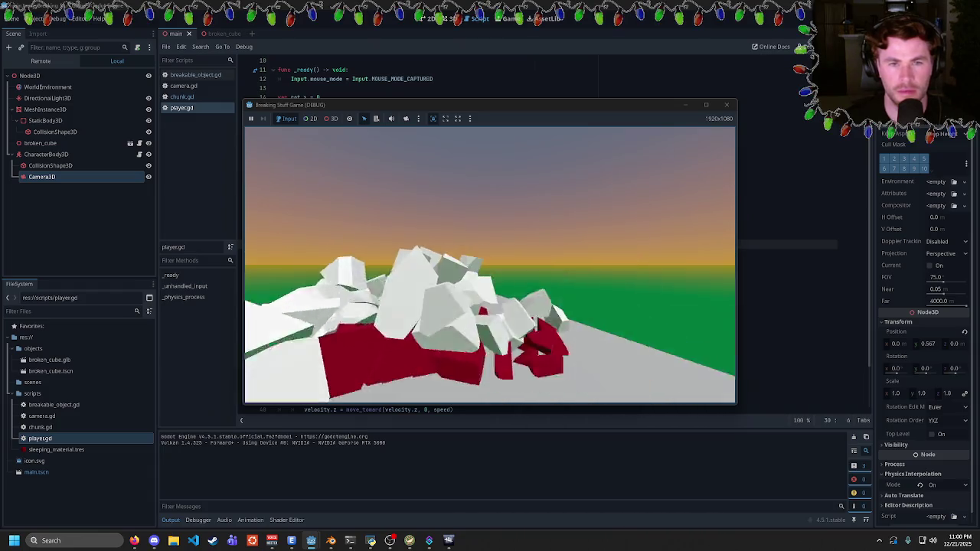
key("Escape")
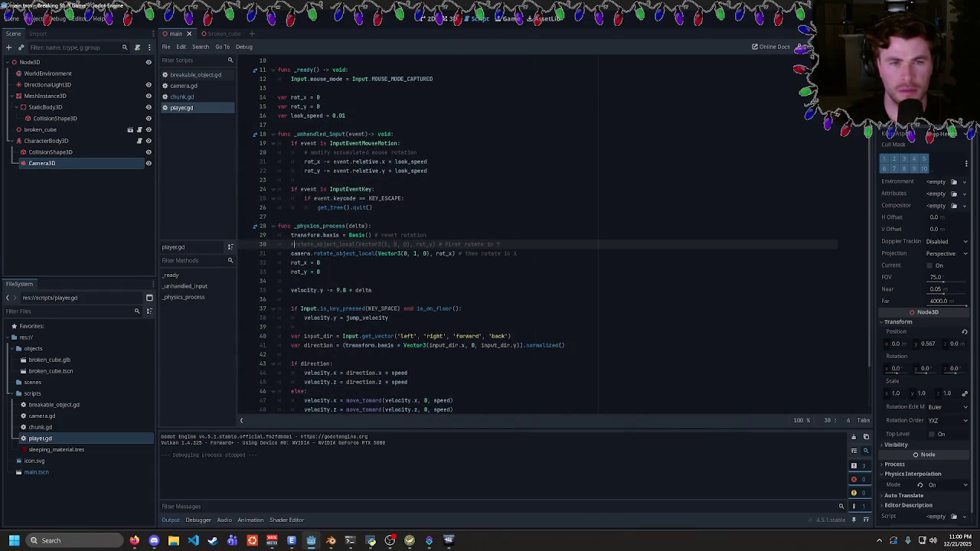
- Run the game again with line 30's body rotation commented out
double_click(344, 253)
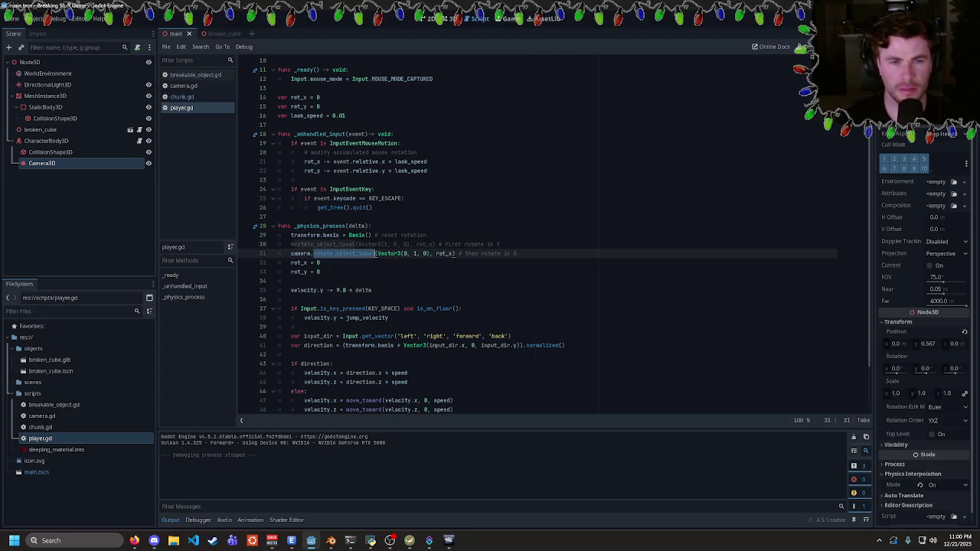
left_click(416, 254)
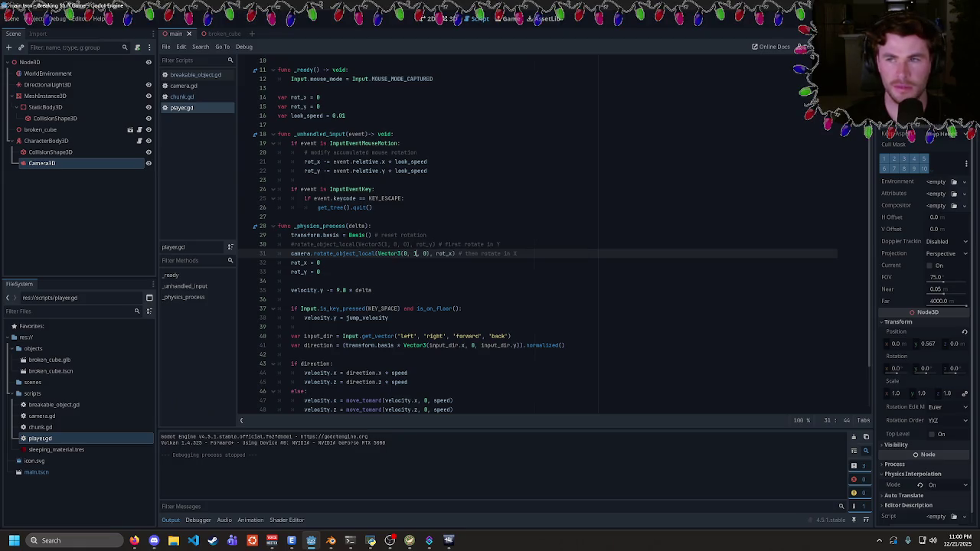
key("F5")
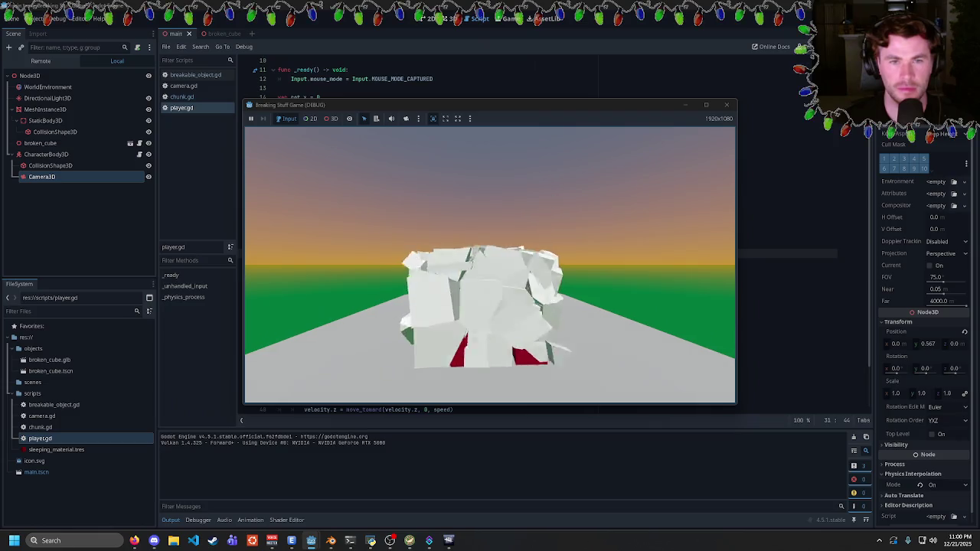
- After testing the look controls, set the y component of line 31's axis to 0 and rerun
key("w")
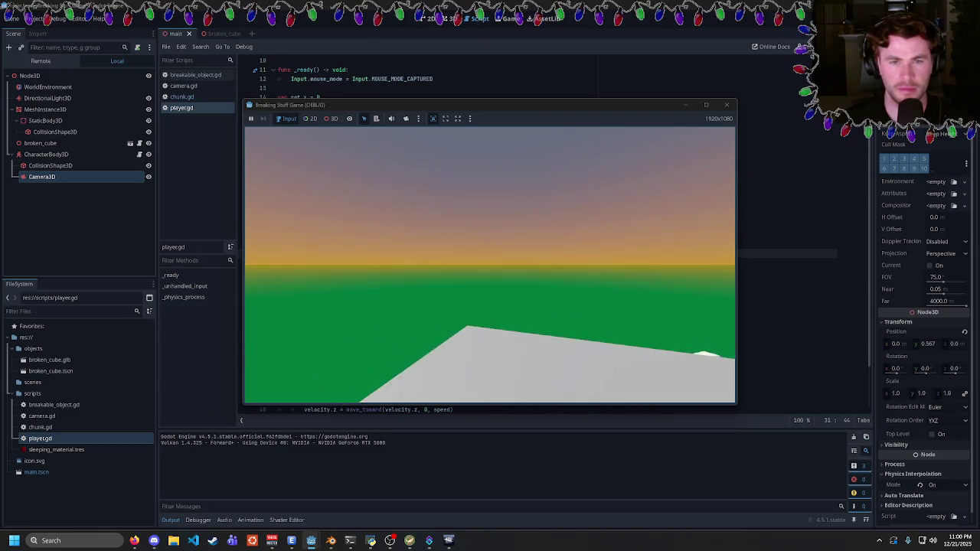
key("Escape")
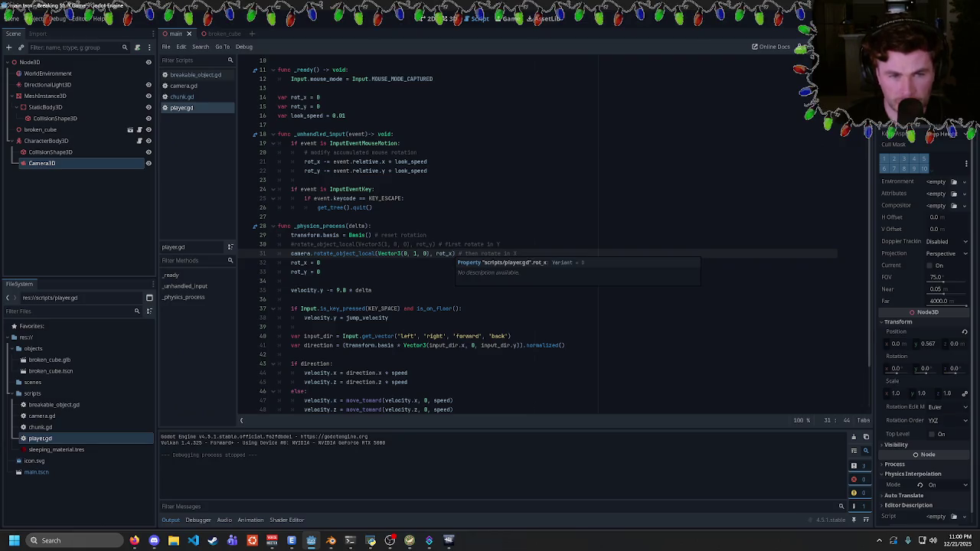
left_click(454, 253)
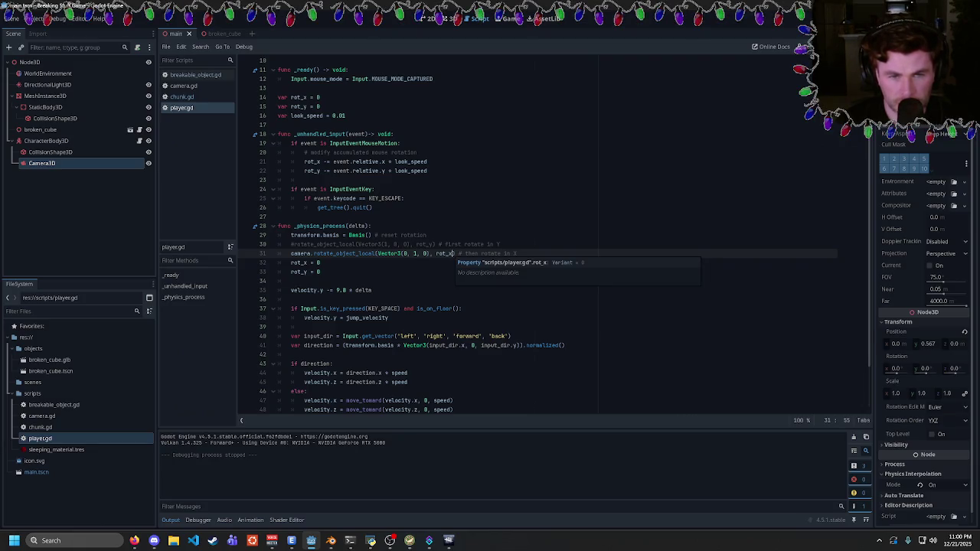
left_click(415, 253)
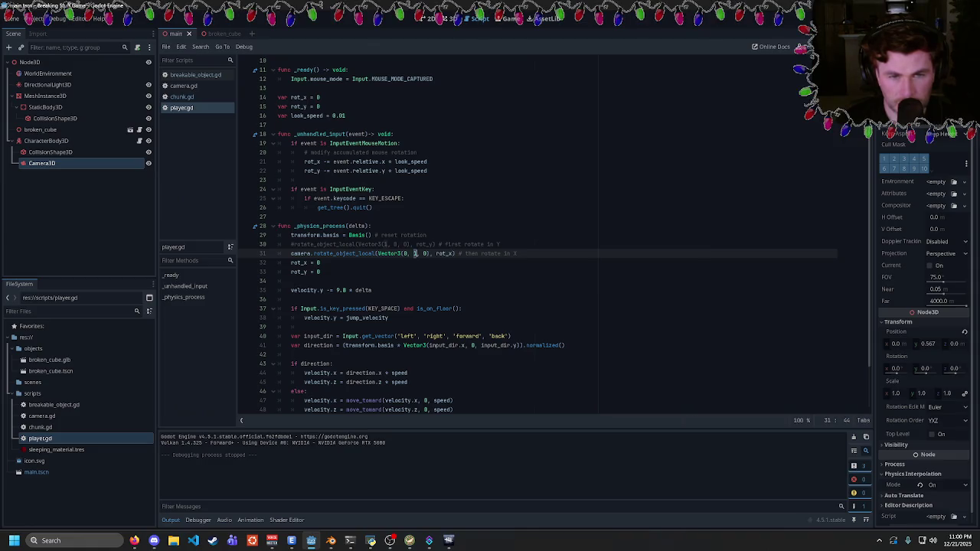
type("0")
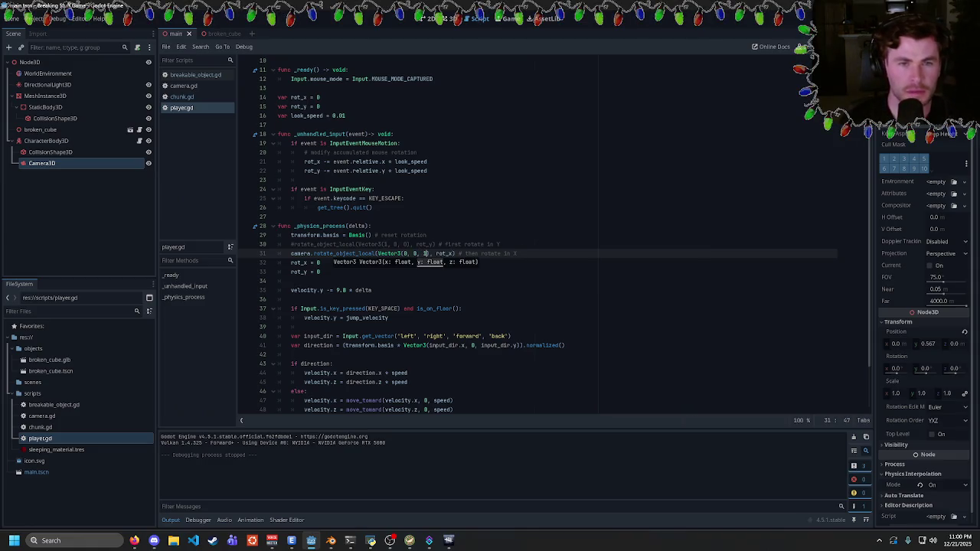
key("F5")
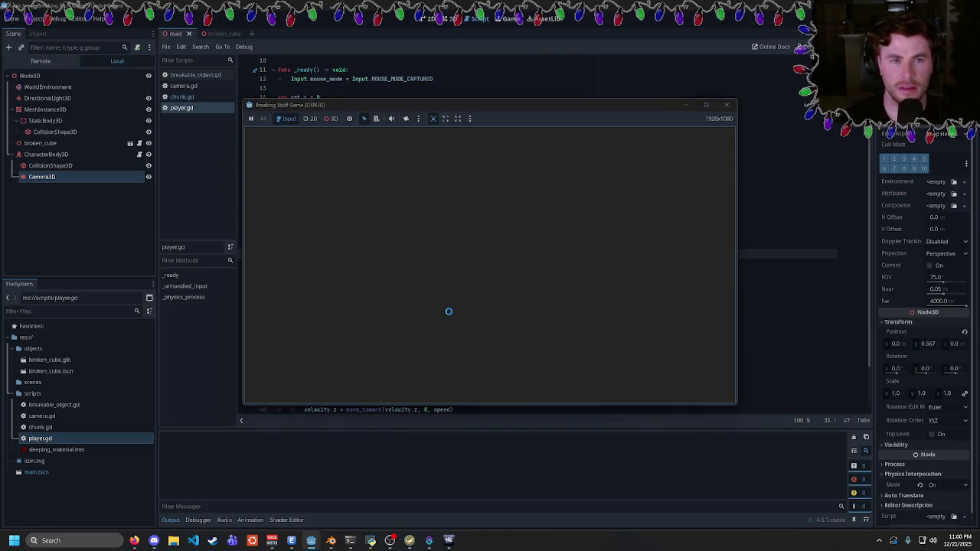
key("Escape")
- Complete line 31's axis as Vector3(1, 0, 0) and test-run the game again
type("0")
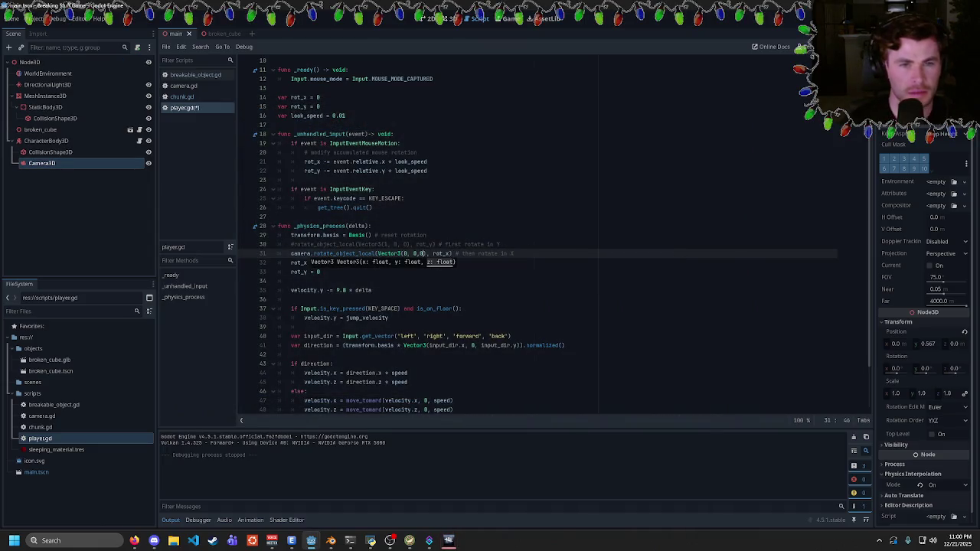
left_click(439, 254)
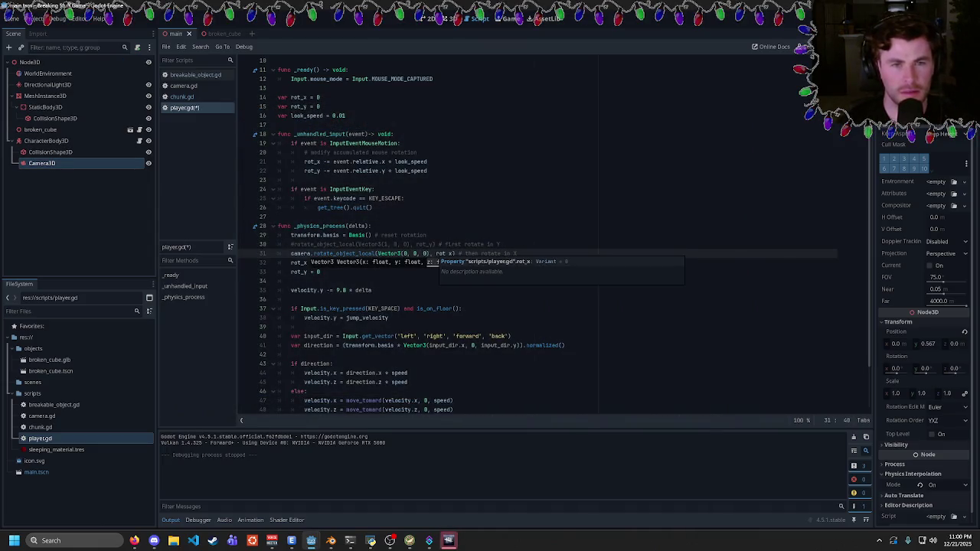
type("1")
key("F5")
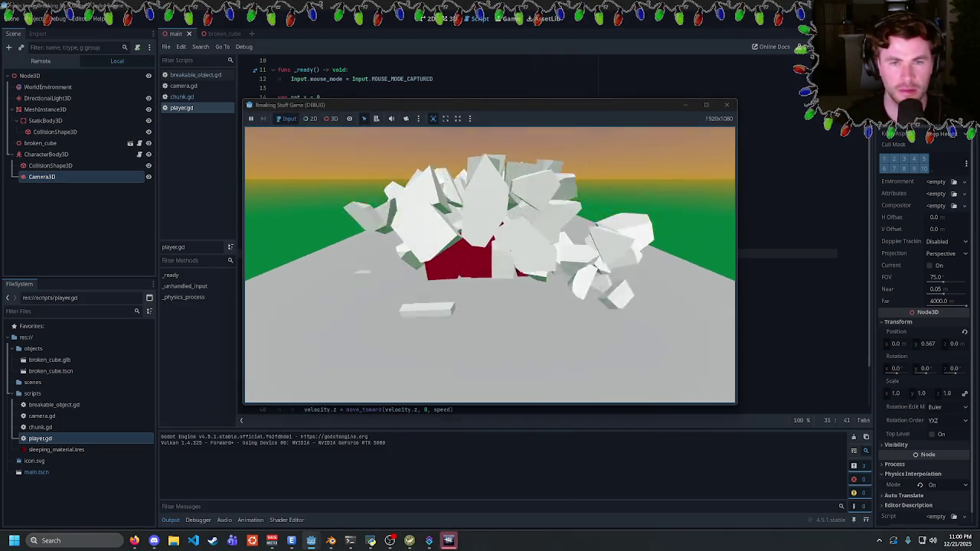
key("Escape")
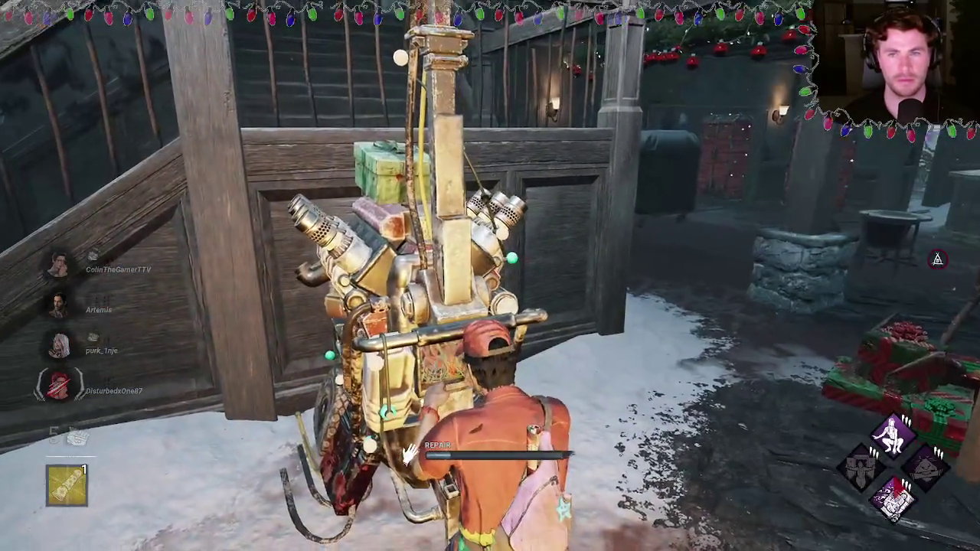
- Run to the generator beside the wooden stairs and start repairing it
key("w")
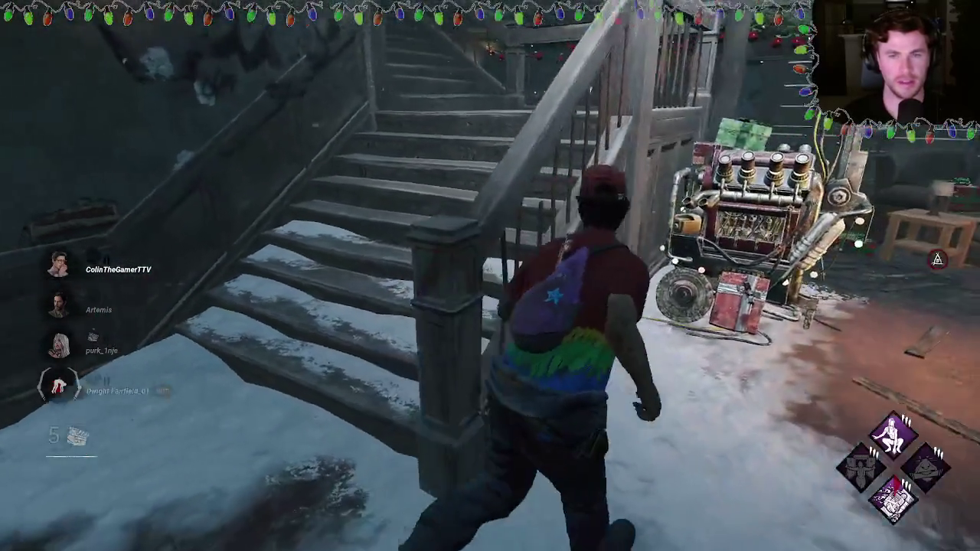
left_click(490, 276)
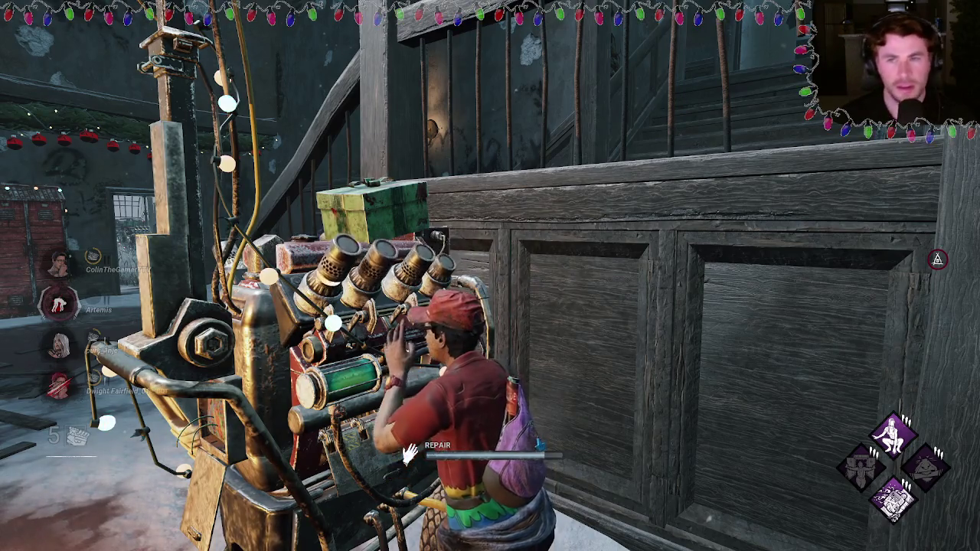
- Abandon the generator and run out through the bar, across the snowy yard and tall grass past the pallet
key("w")
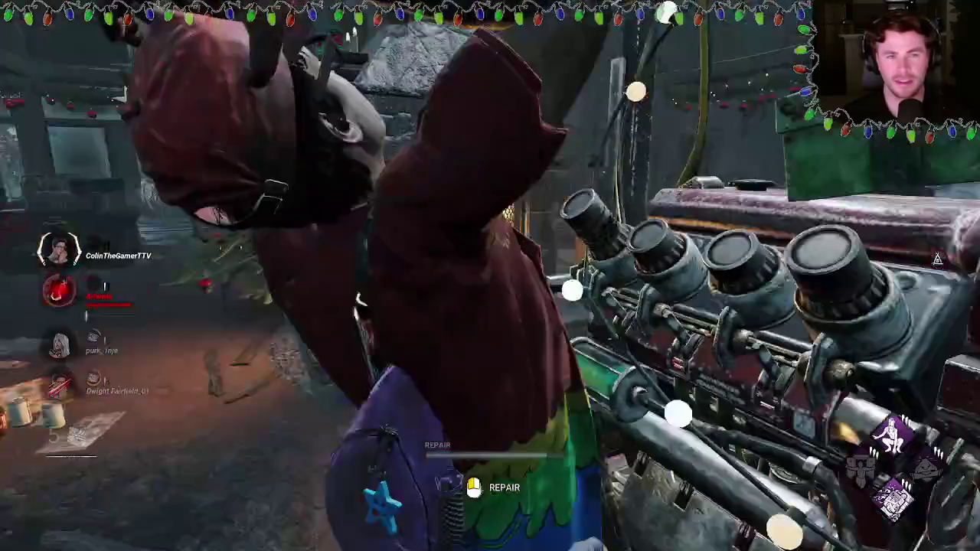
left_click(491, 275)
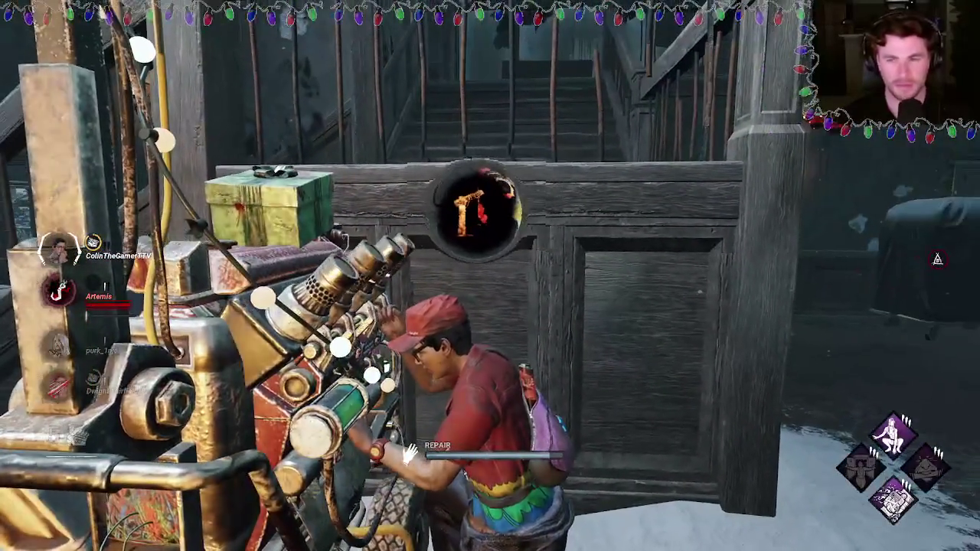
key("w")
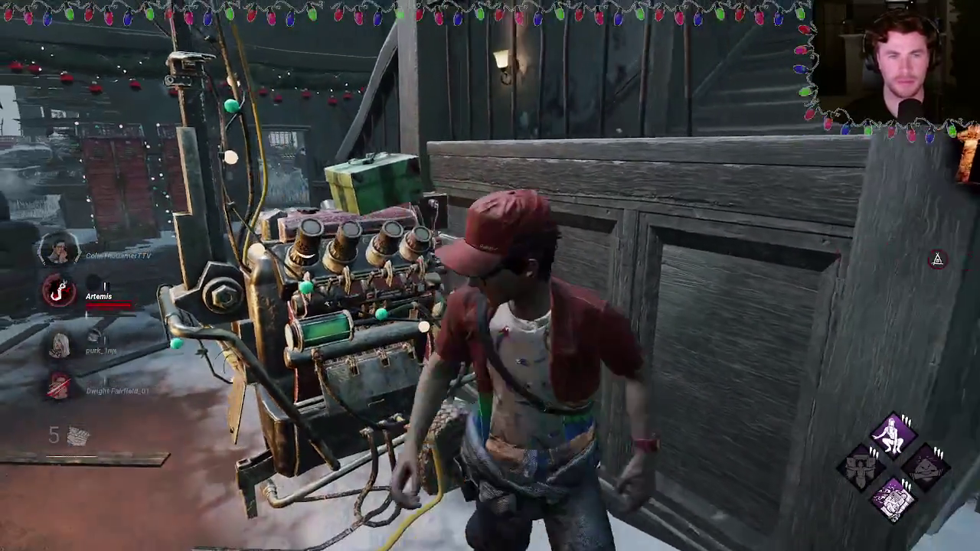
key("w")
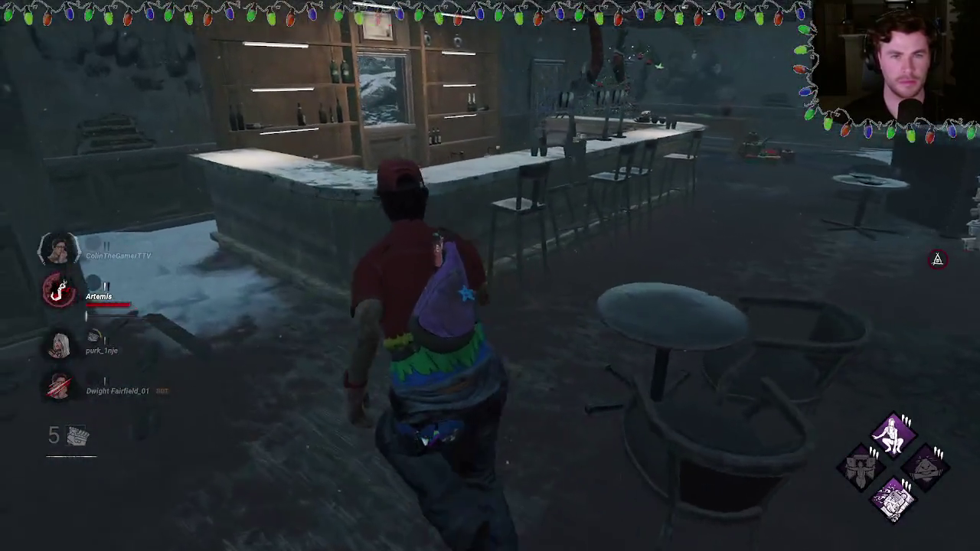
key("w")
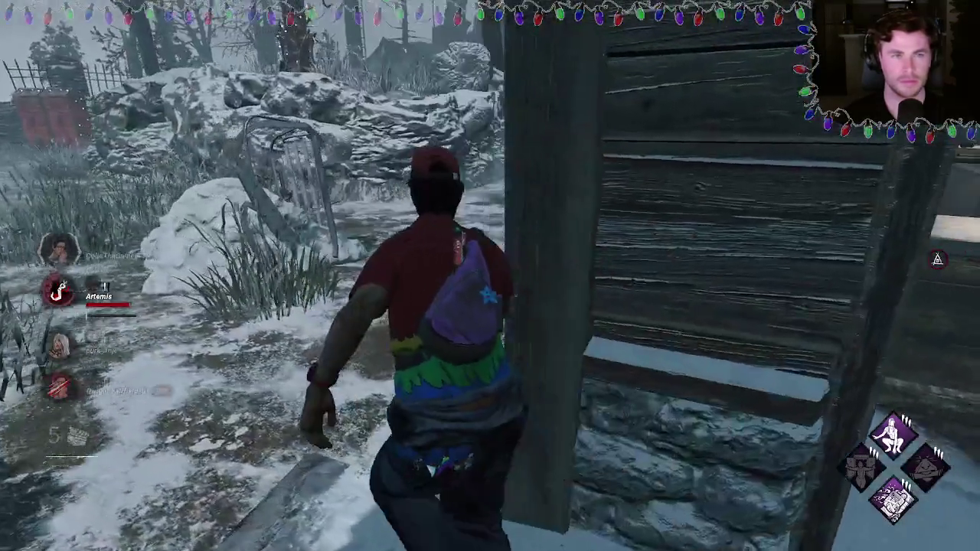
key("w")
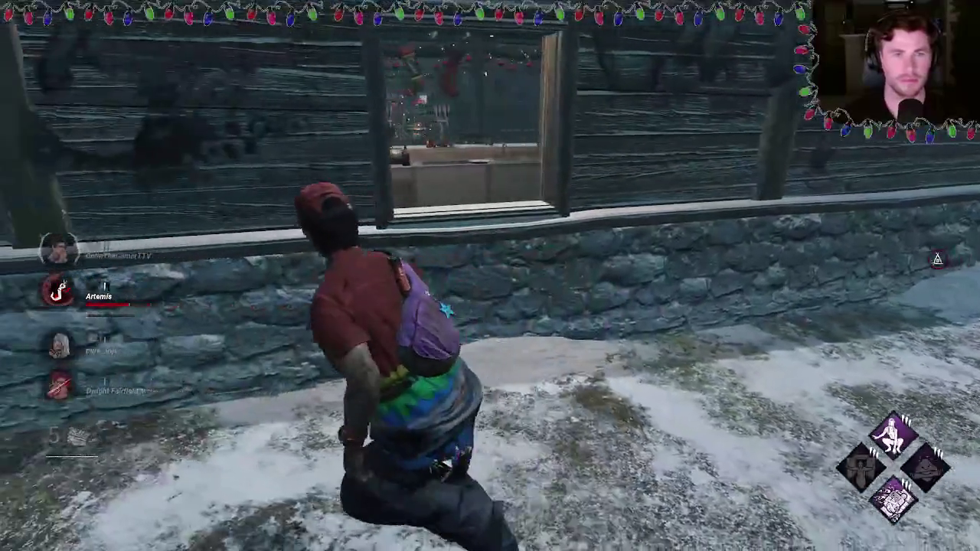
key("w")
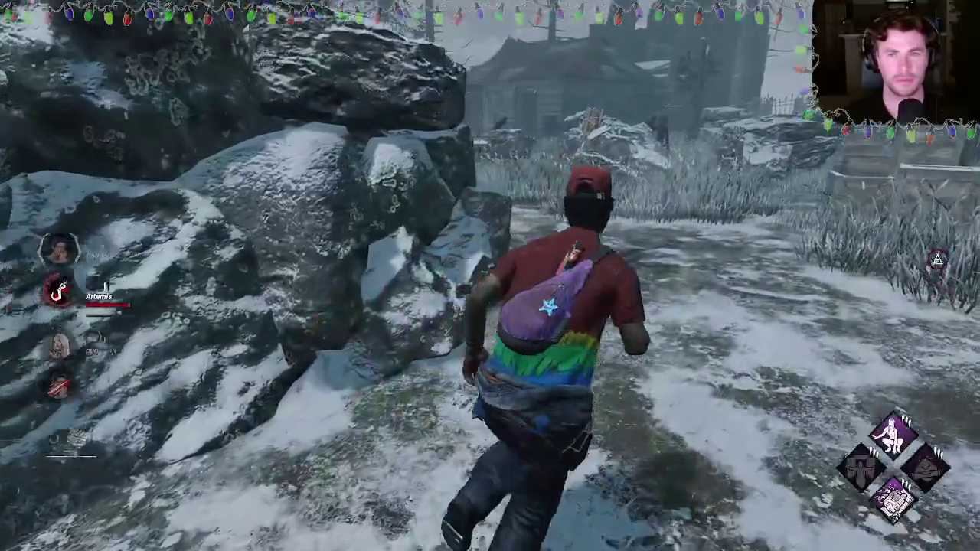
key("w")
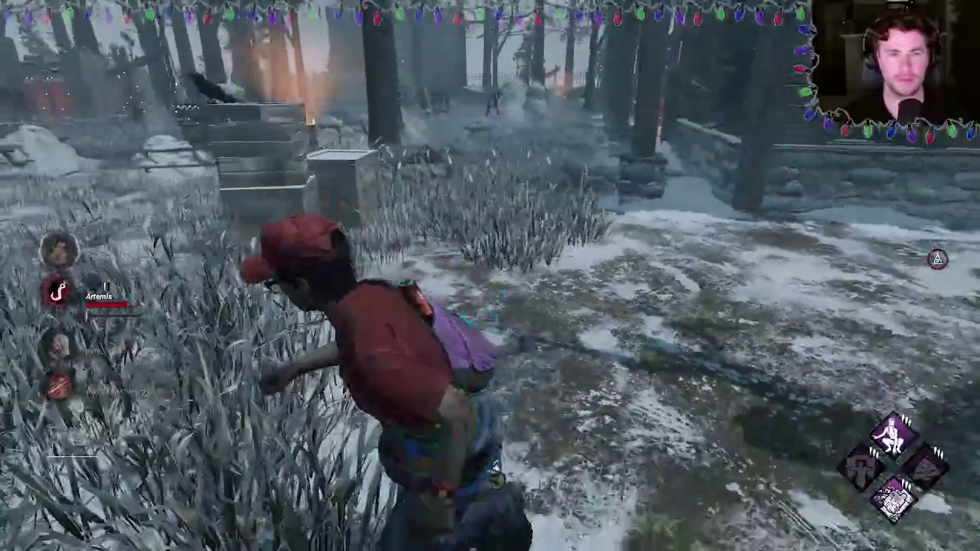
key("w")
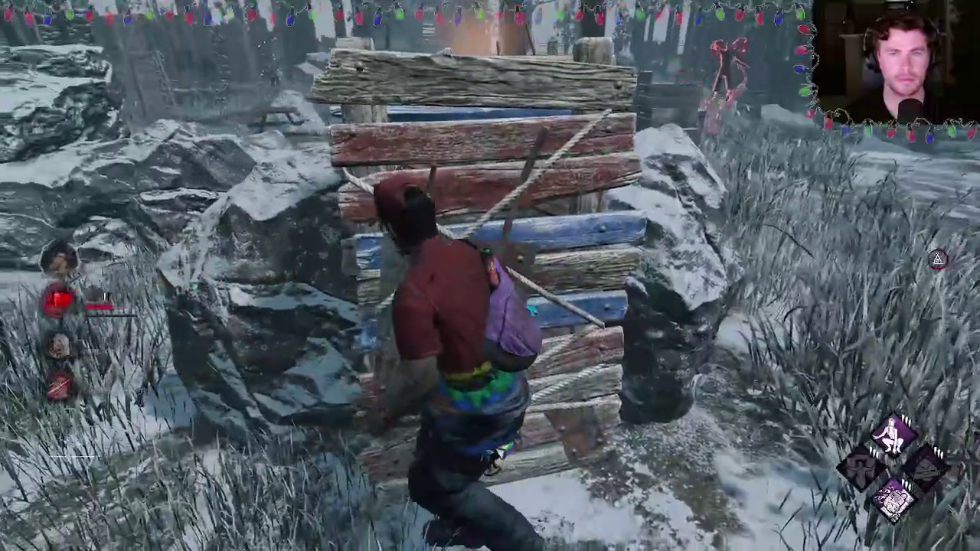
key("w")
key("w")
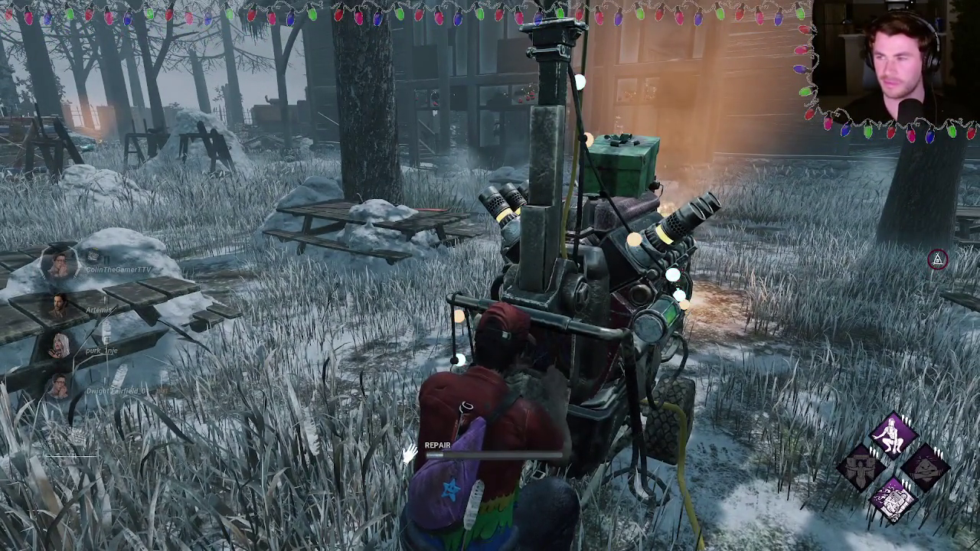
- Leave the picnic-table generator, run through the Christmas-tree room and repair the stairside generator
key("s")
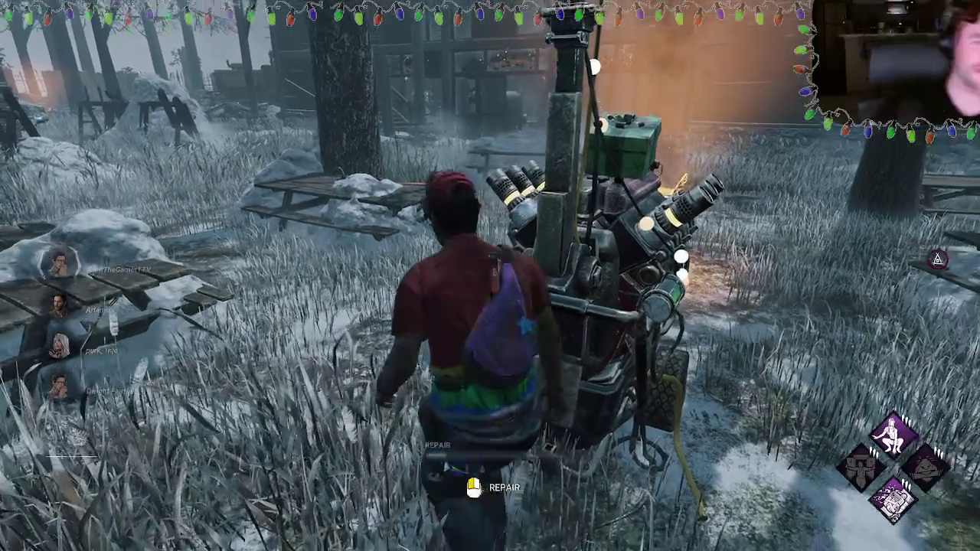
key("w")
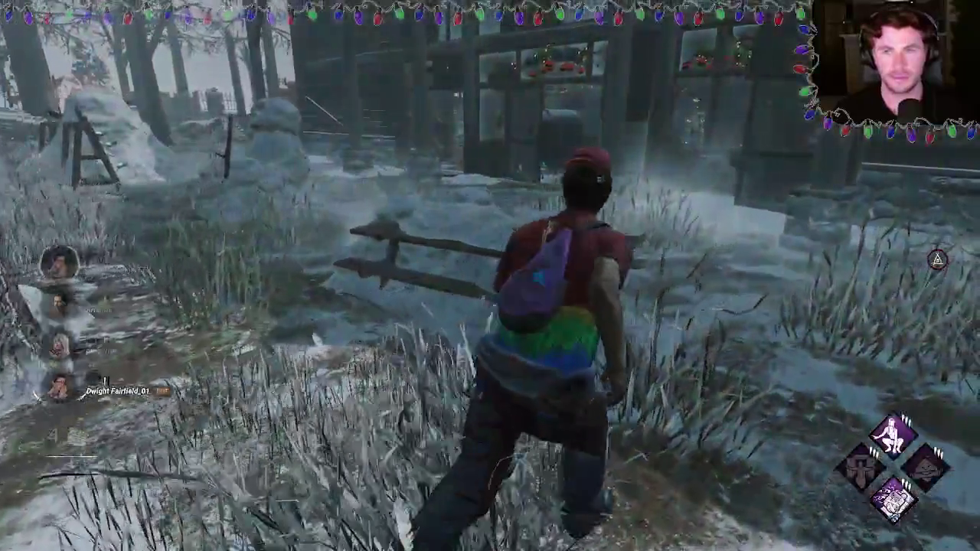
key("w")
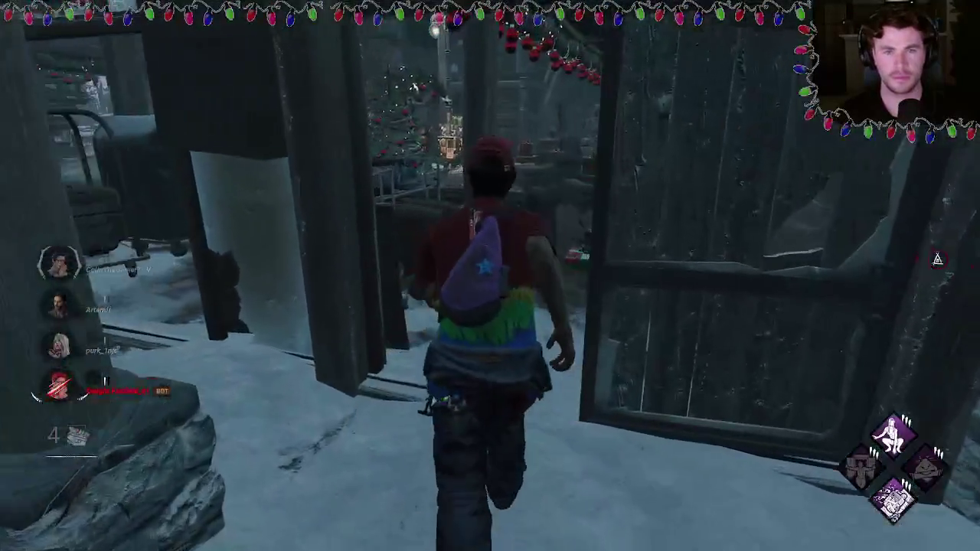
key("w")
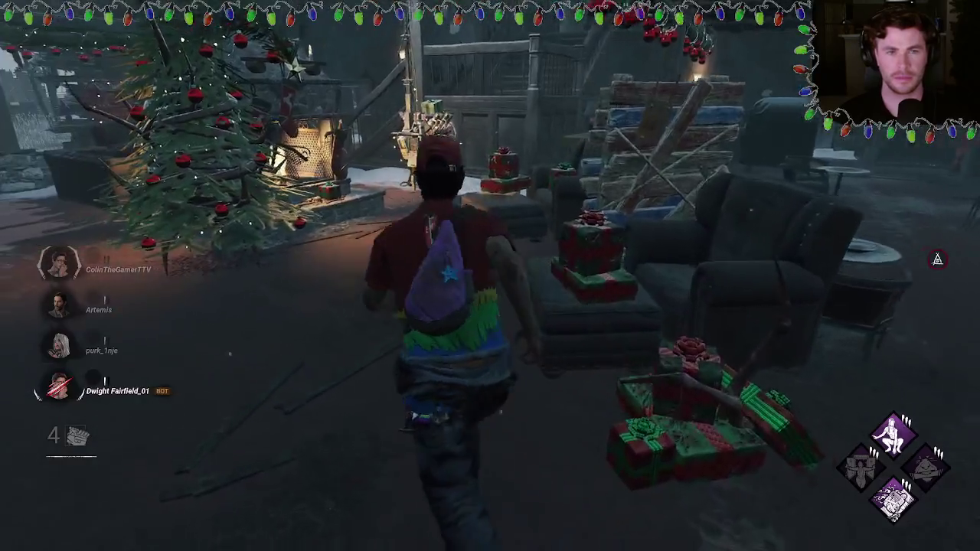
key("w")
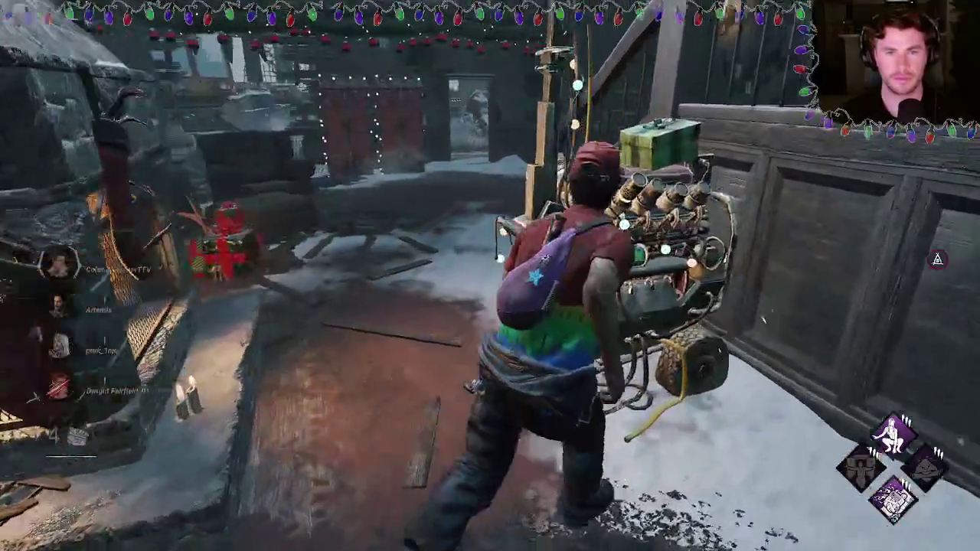
key("w")
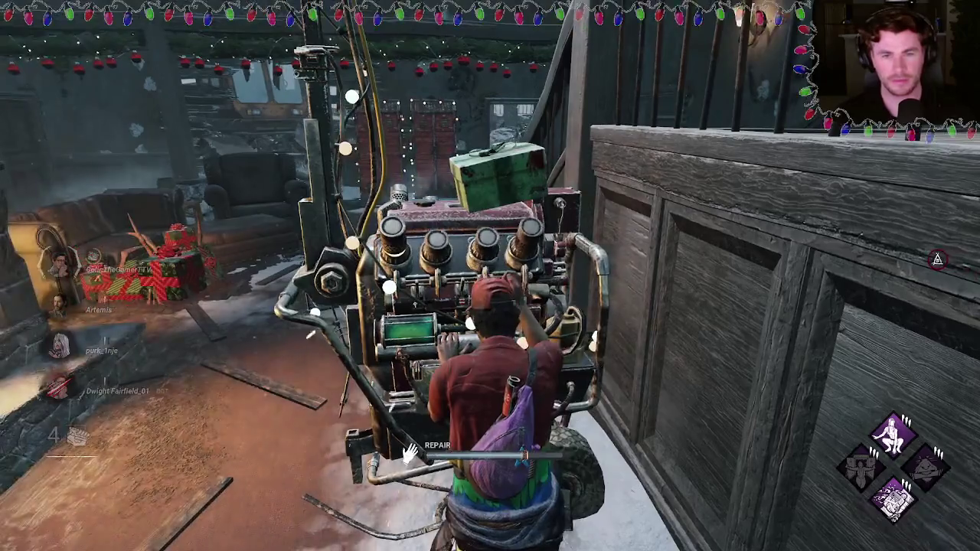